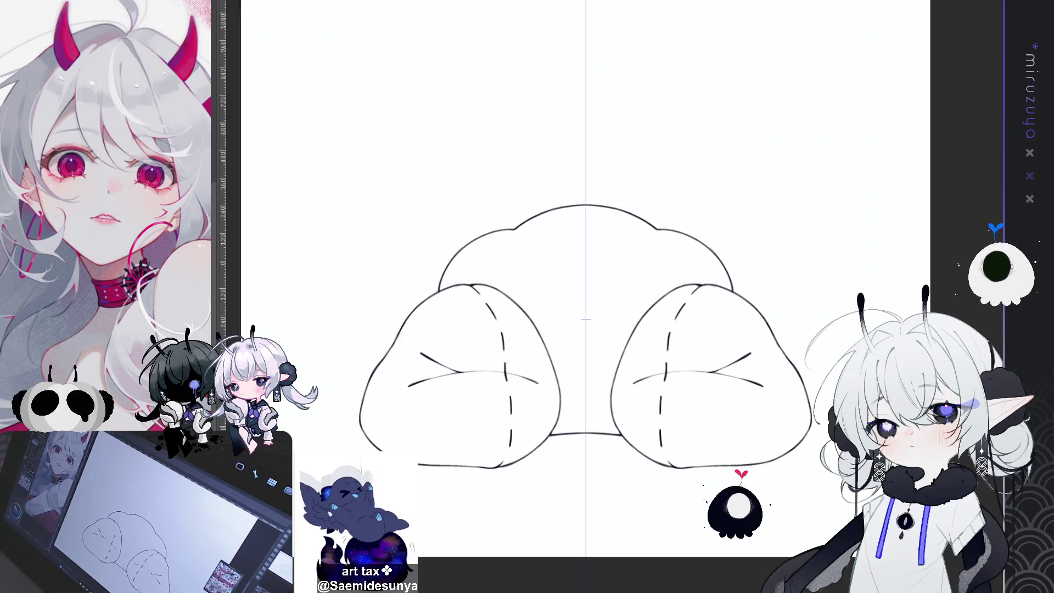
- Replace the low chair-back arc with a taller symmetrical arc behind the cushions
key("ctrl+z")
key("ctrl+z")
key("ctrl+z")
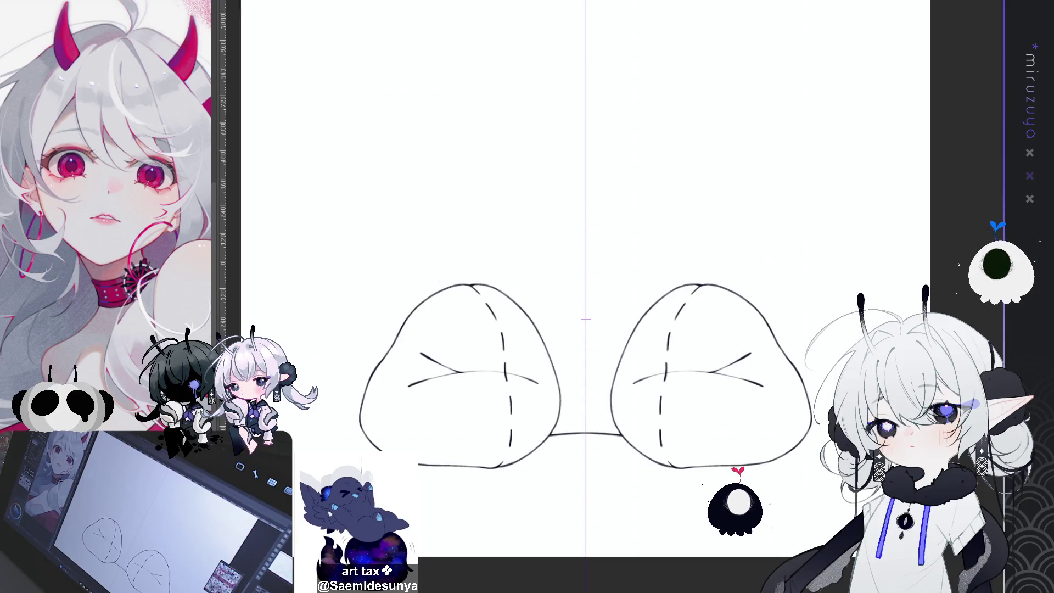
left_click_drag(460, 283, 545, 232)
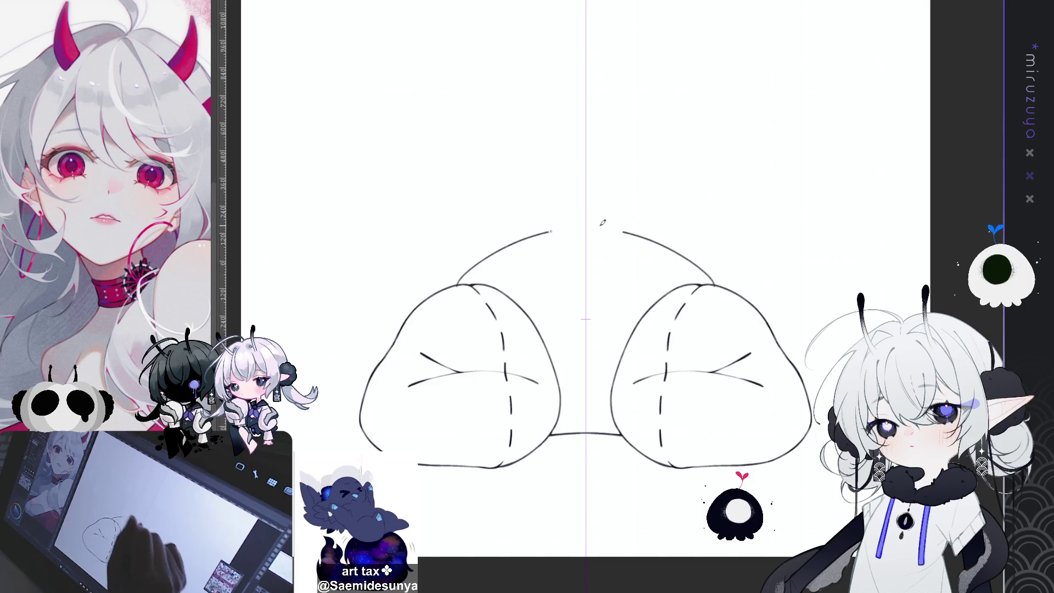
key("ctrl+z")
left_click_drag(717, 284, 633, 214)
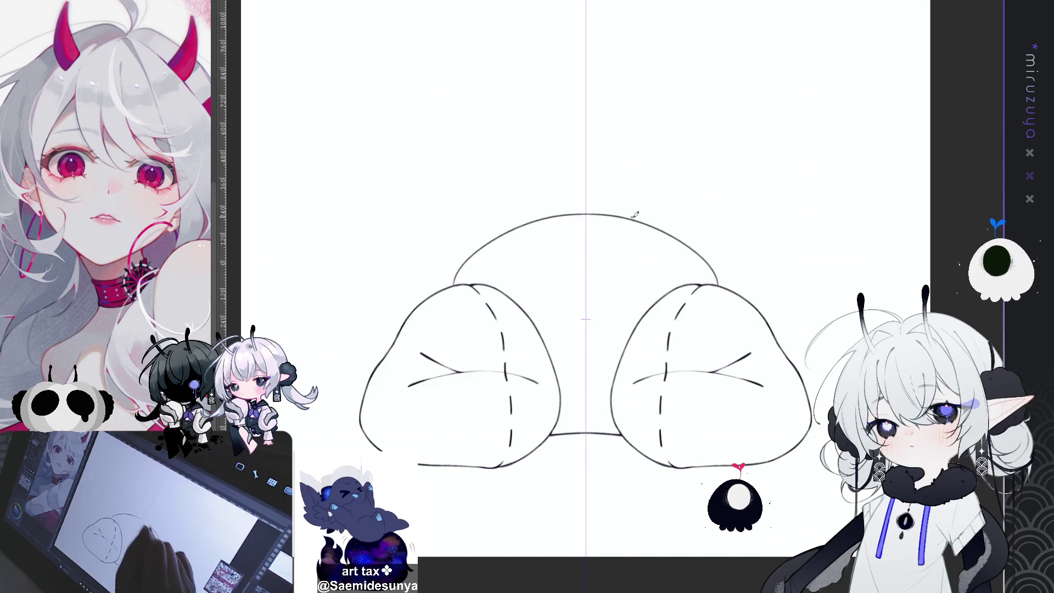
scroll(634, 310, "up", 1)
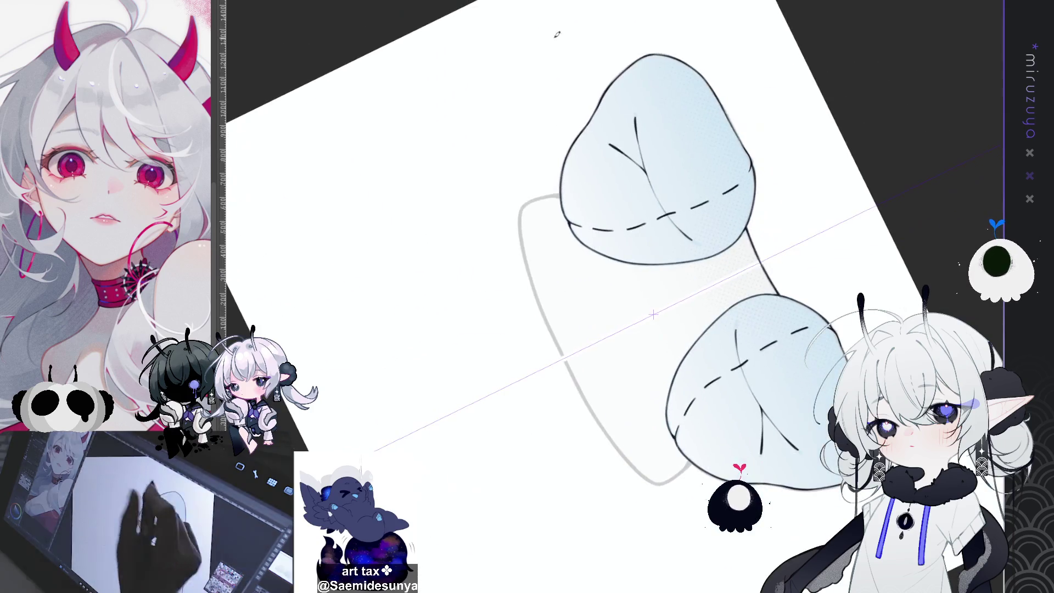
- Outline the chair back's left edge, then reset and rotate the canvas view
left_click_drag(559, 195, 626, 439)
key("ctrl+z")
left_click_drag(562, 189, 675, 458)
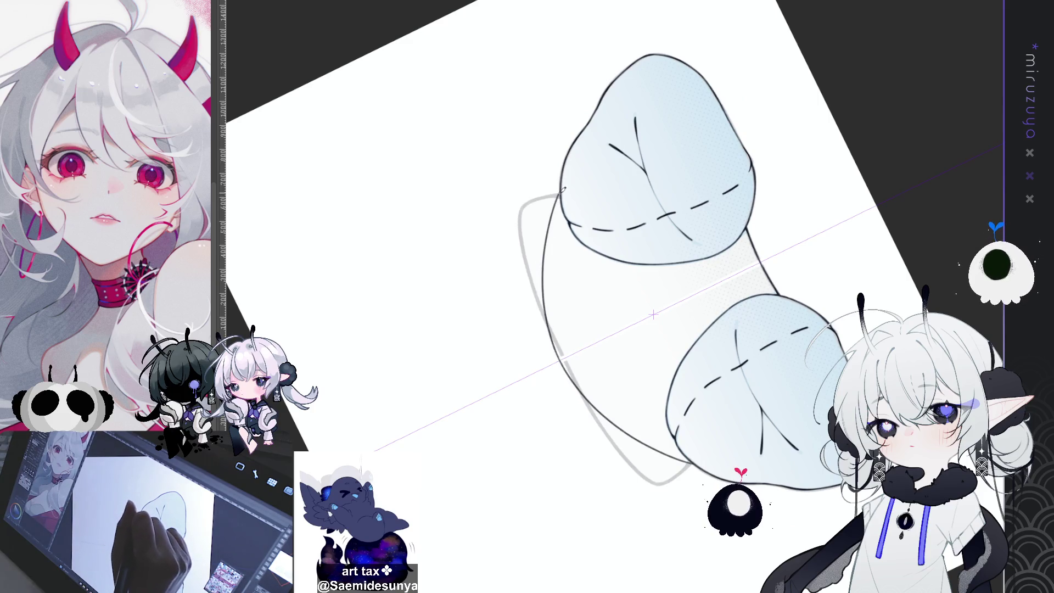
key("ctrl+0")
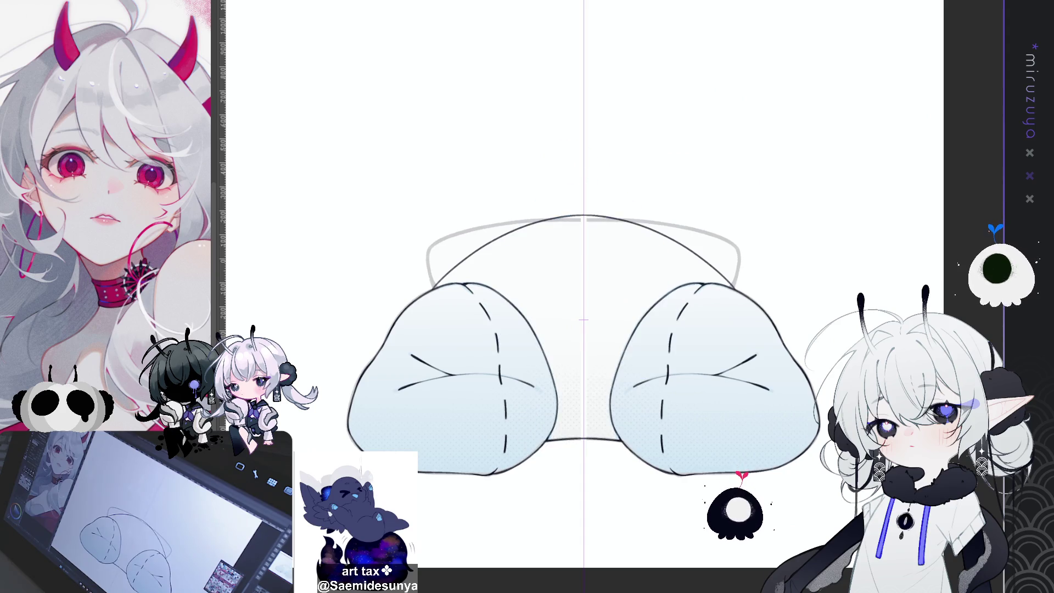
mouse_move(807, 172)
left_mouse_down()
mouse_move(483, 78)
mouse_move(395, 156)
mouse_move(437, 158)
left_mouse_up()
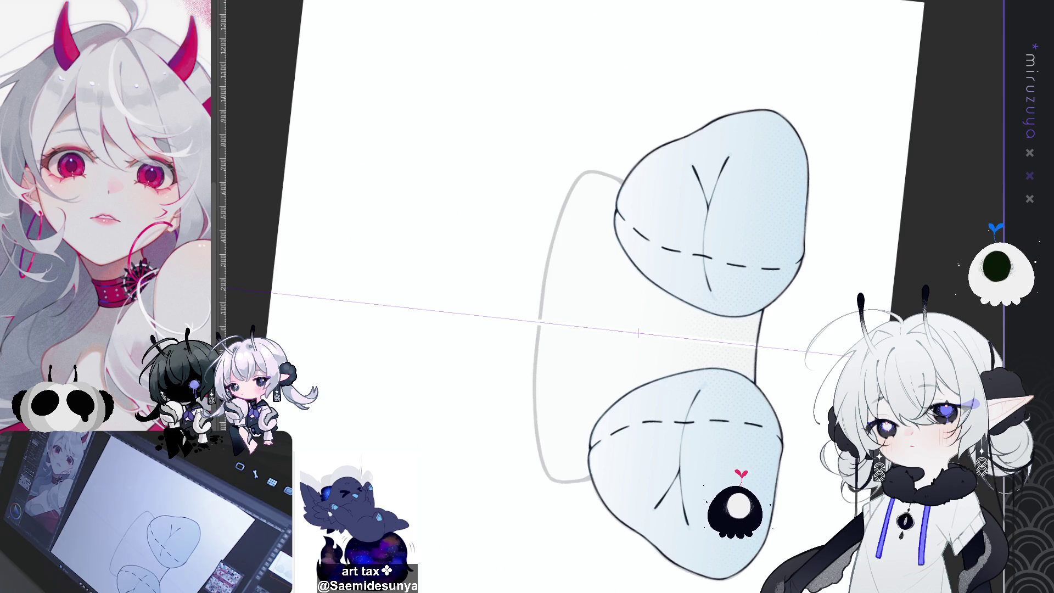
- Ink the chair back's right side edge with a clean dark line, rotating the view as needed
key("minus")
key("minus")
key("minus")
left_click_drag(604, 336, 568, 302)
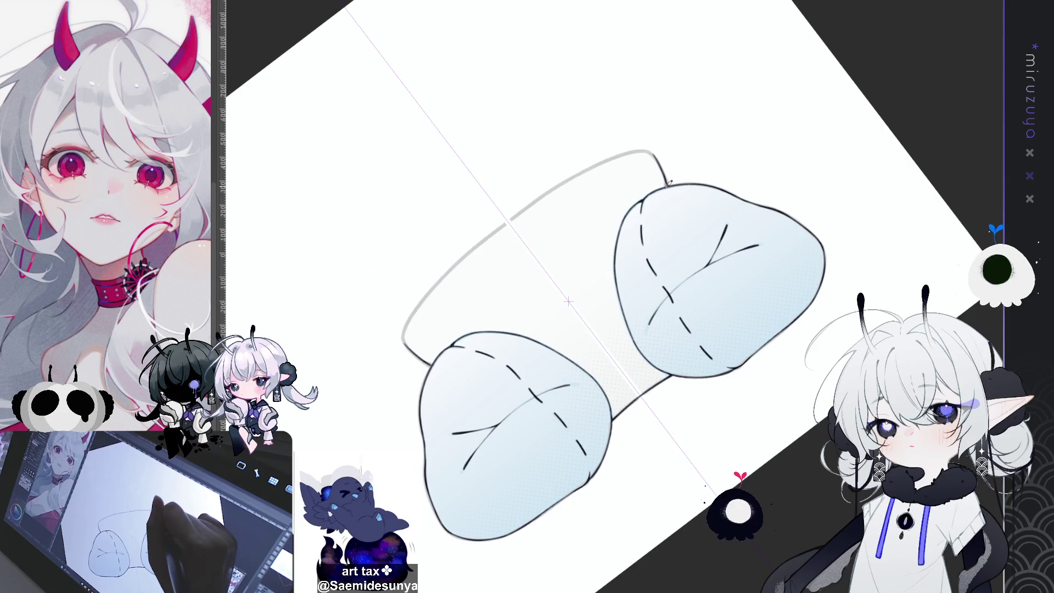
mouse_move(658, 155)
left_mouse_down()
mouse_move(713, 192)
mouse_move(779, 263)
mouse_move(816, 327)
mouse_move(788, 263)
left_mouse_up()
left_click_drag(705, 165, 711, 220)
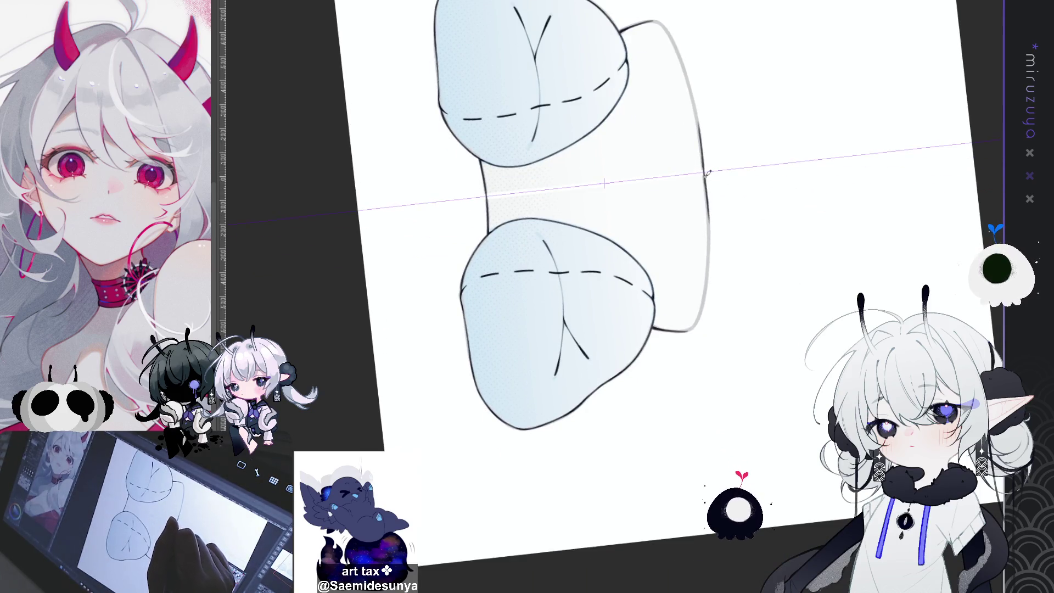
left_click_drag(680, 71, 706, 291)
key("ctrl+z")
left_click_drag(680, 52, 708, 292)
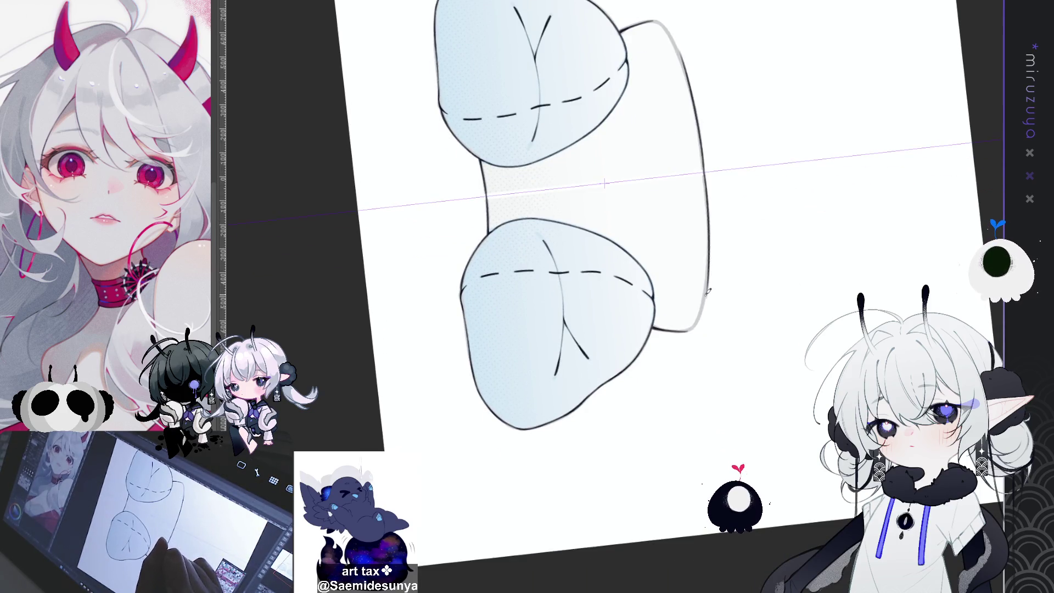
left_click_drag(711, 239, 866, 251)
scroll(801, 241, "up", 2)
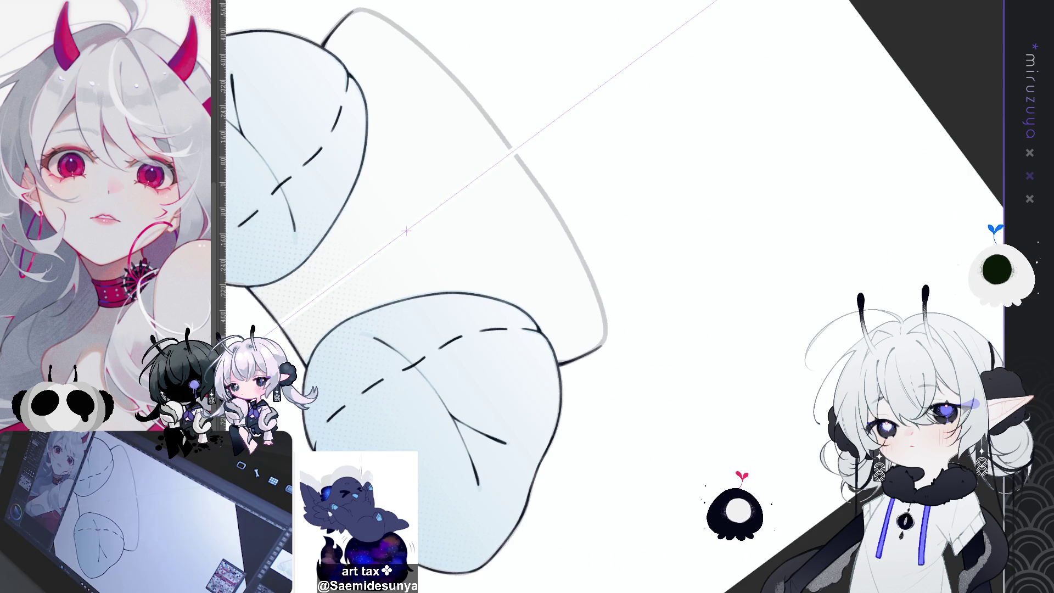
- Ink the chair back's right outline along the symmetry ruler, redoing uneven strokes
left_click_drag(480, 109, 583, 260)
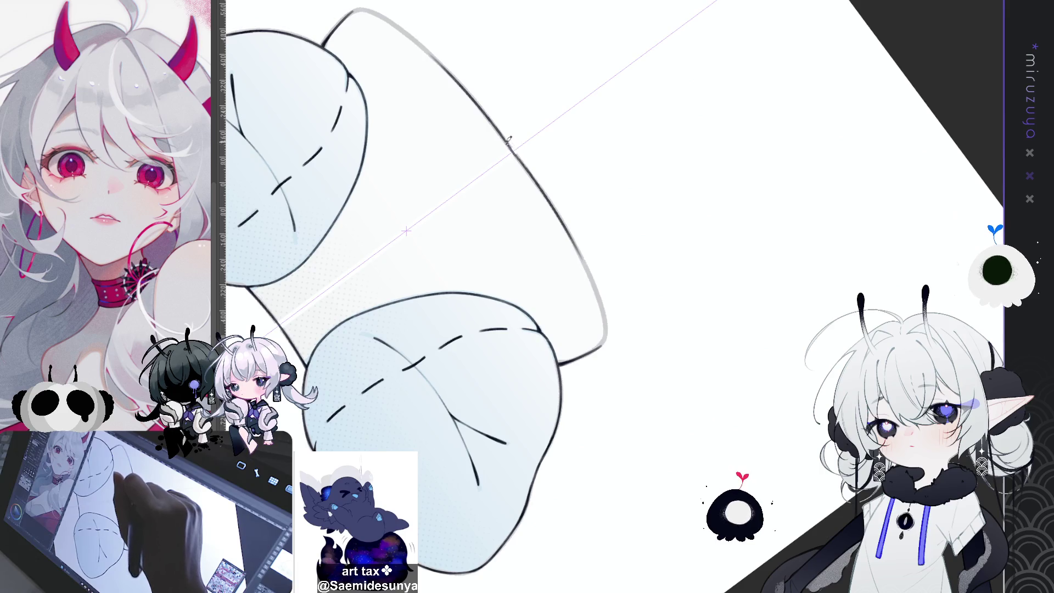
key("ctrl+z")
left_click_drag(483, 112, 540, 181)
key("ctrl+z")
left_click_drag(447, 71, 571, 236)
left_click_drag(434, 55, 583, 258)
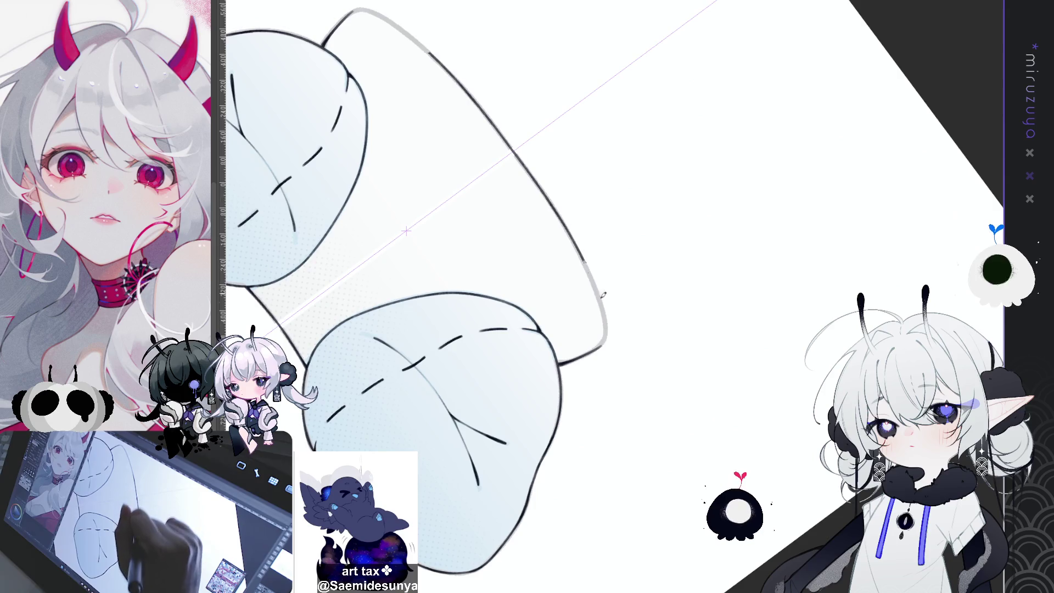
left_click_drag(392, 25, 591, 268)
key("ctrl+z")
mouse_move(389, 22)
left_mouse_down()
mouse_move(599, 288)
mouse_move(607, 333)
left_mouse_up()
key("ctrl+z")
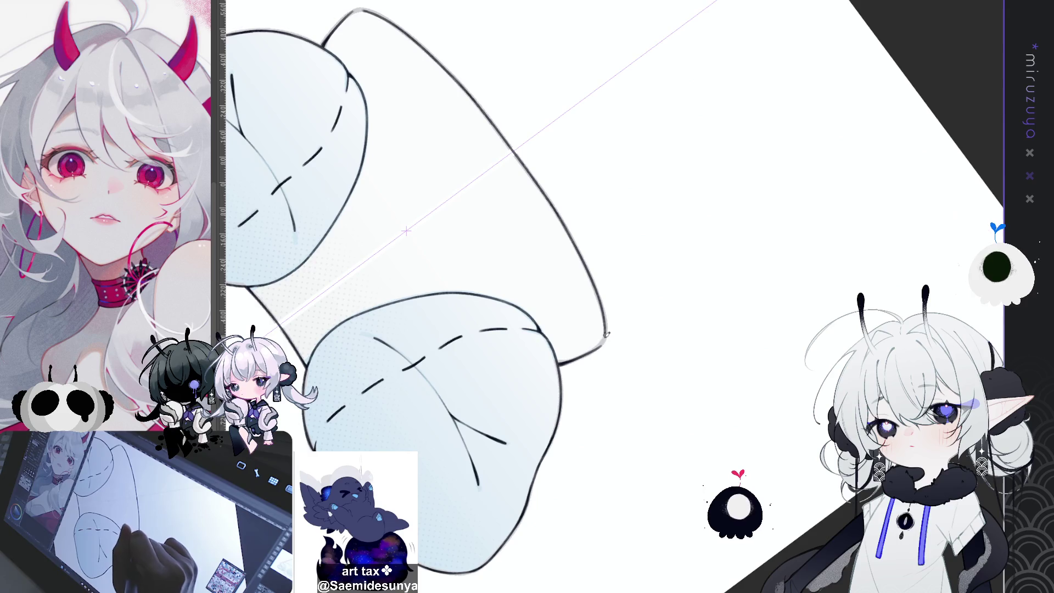
- Turn the view upright and re-ink the top and lower parts of the right outline
key("minus")
key("minus")
key("minus")
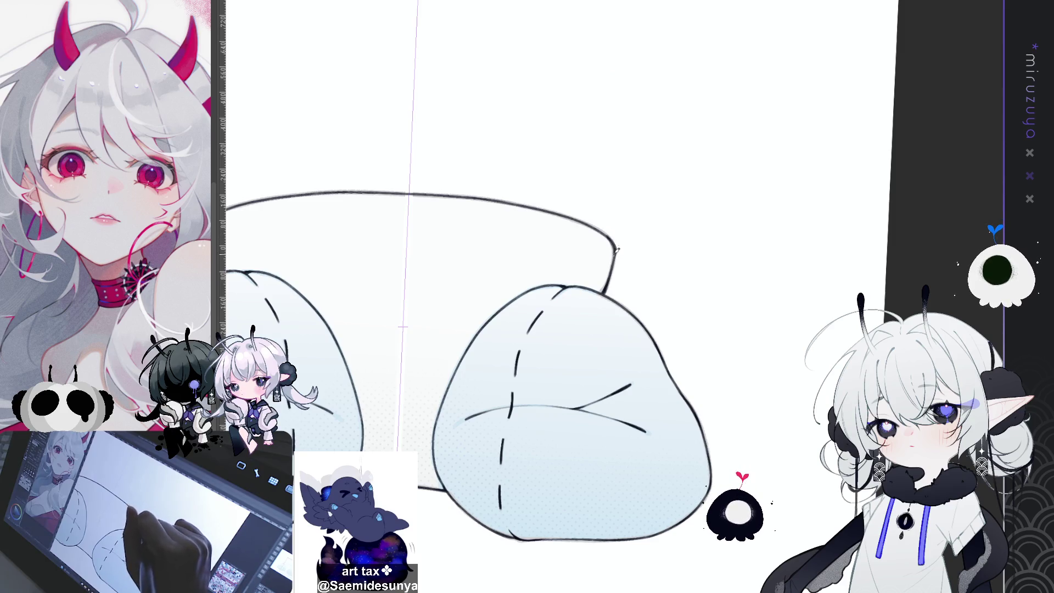
left_click_drag(616, 245, 637, 67)
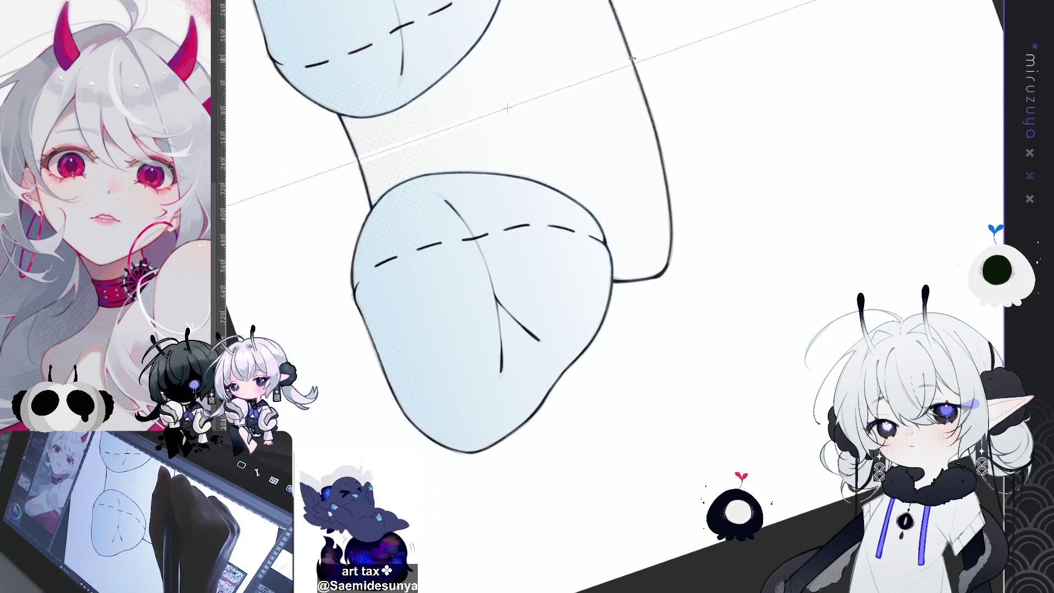
left_click_drag(612, 1, 664, 146)
mouse_move(637, 73)
left_mouse_down()
mouse_move(672, 227)
mouse_move(631, 137)
mouse_move(576, 99)
mouse_move(521, 94)
left_mouse_up()
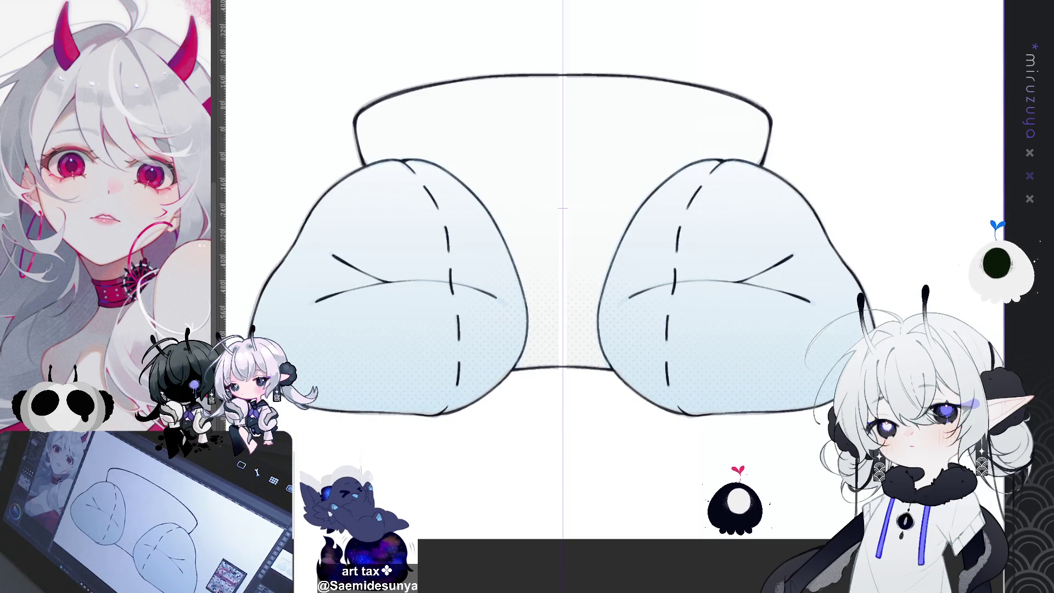
- Auto-select the whole chair, fill it grey-purple, and deselect
left_click(776, 38)
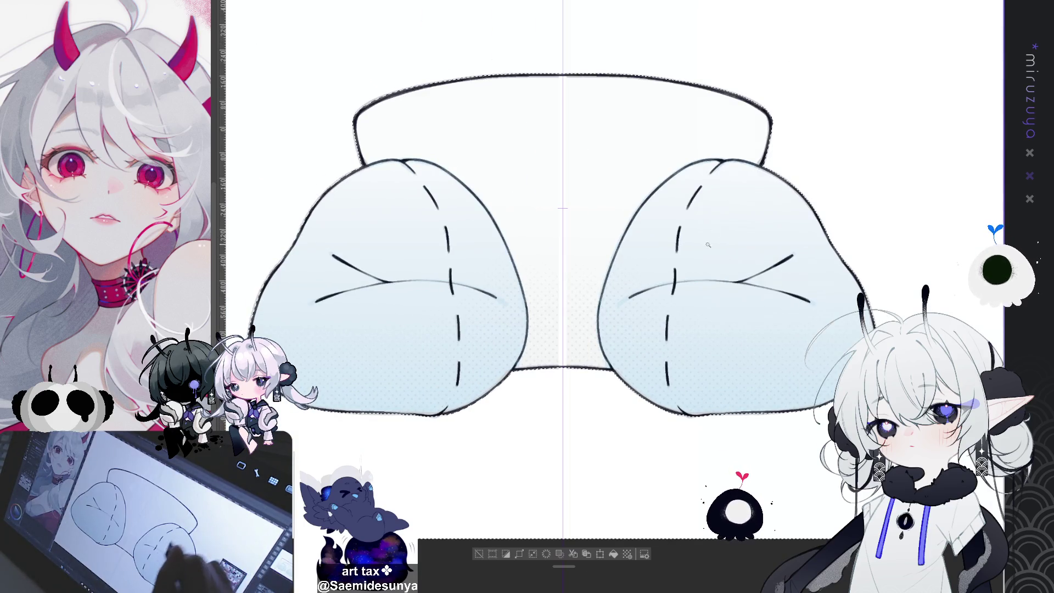
left_click(504, 556)
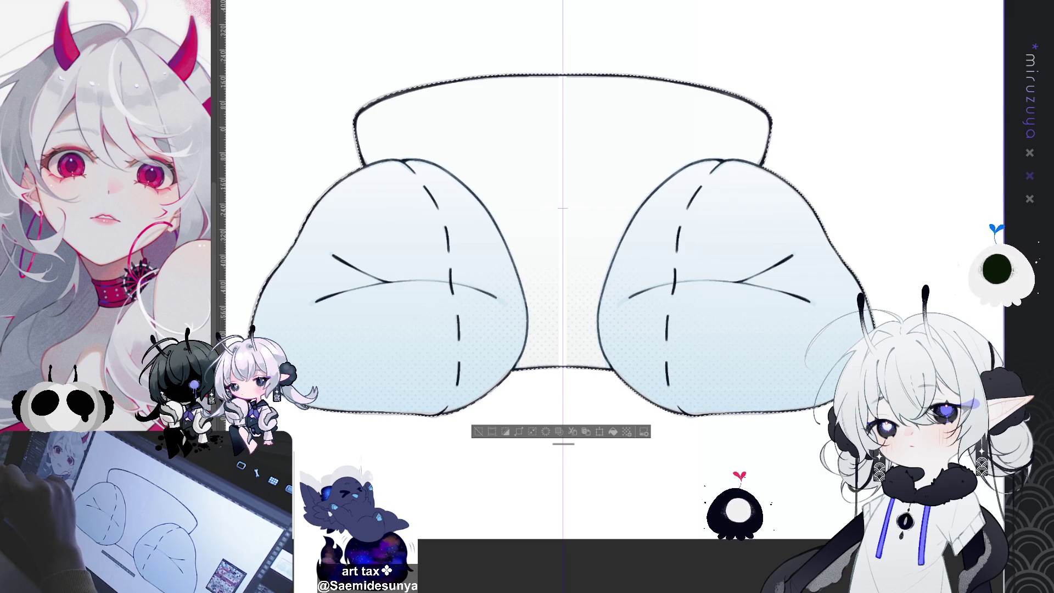
left_click(613, 432)
key("ctrl+d")
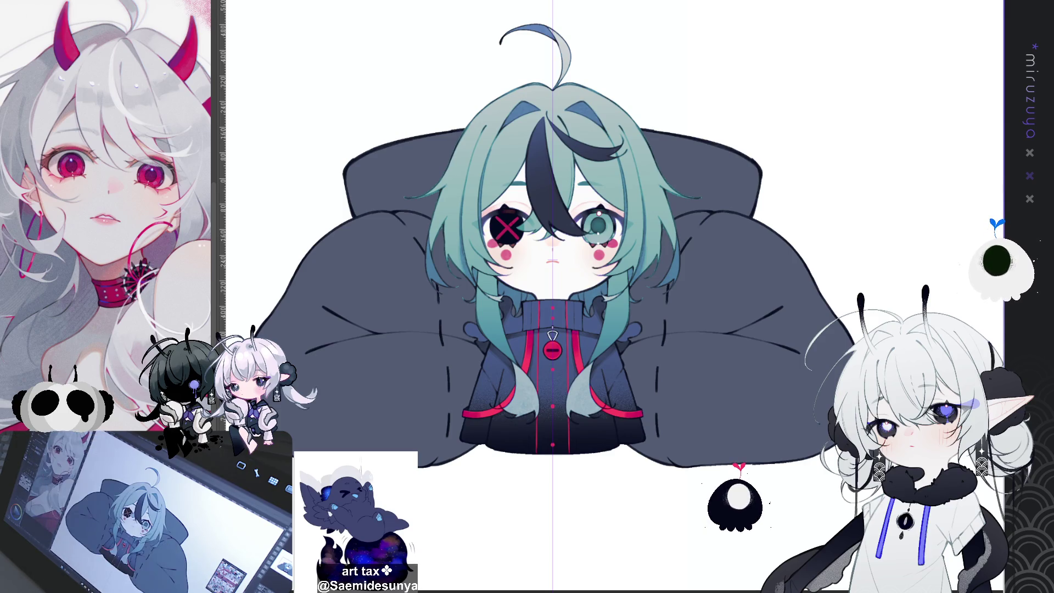
- Hide the character, select both front cushions, and fill them pink
key("ctrl+z")
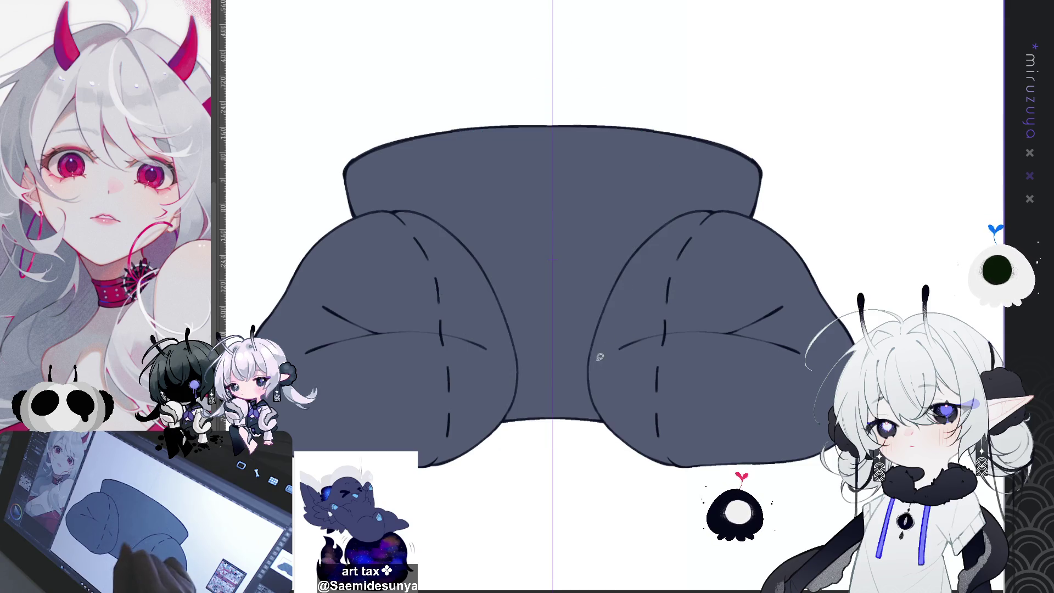
mouse_move(592, 356)
left_mouse_down()
mouse_move(692, 212)
mouse_move(760, 220)
mouse_move(807, 505)
mouse_move(637, 478)
mouse_move(601, 412)
mouse_move(591, 357)
left_mouse_up()
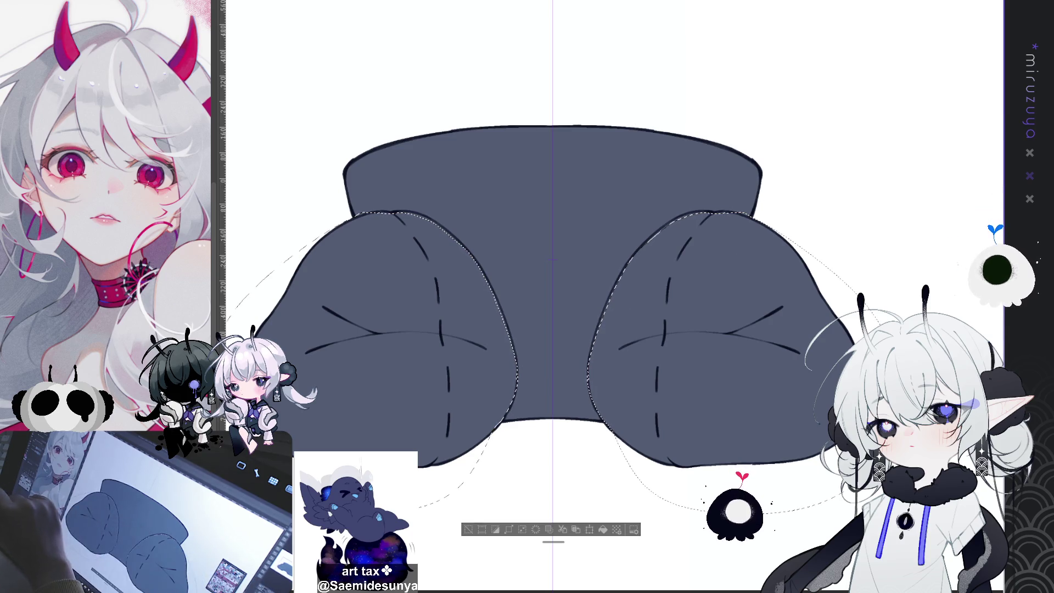
left_click(532, 529)
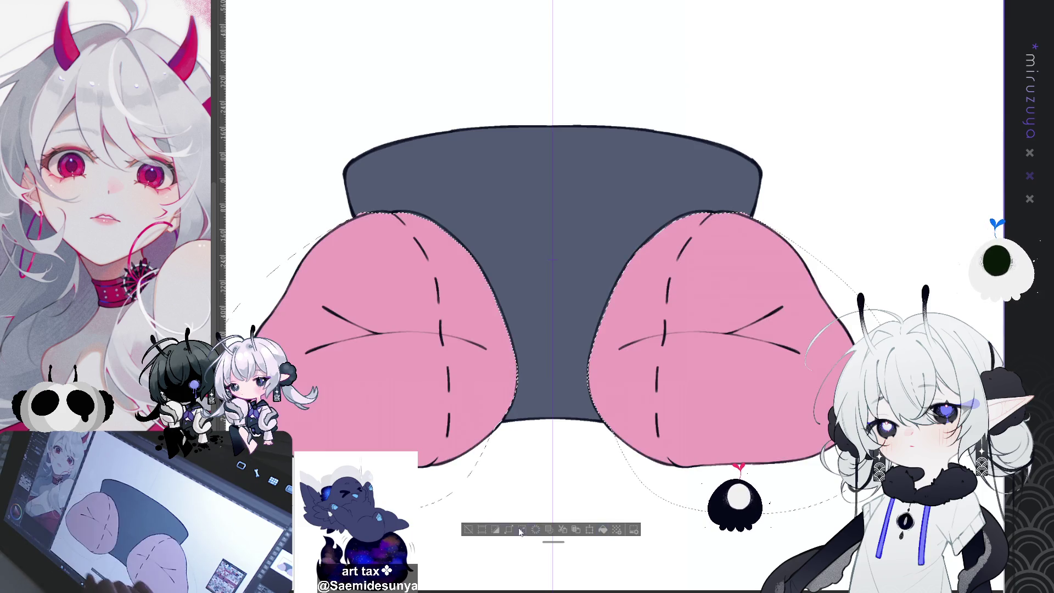
- Deselect the pink cushions and zoom in on them
key("ctrl+d")
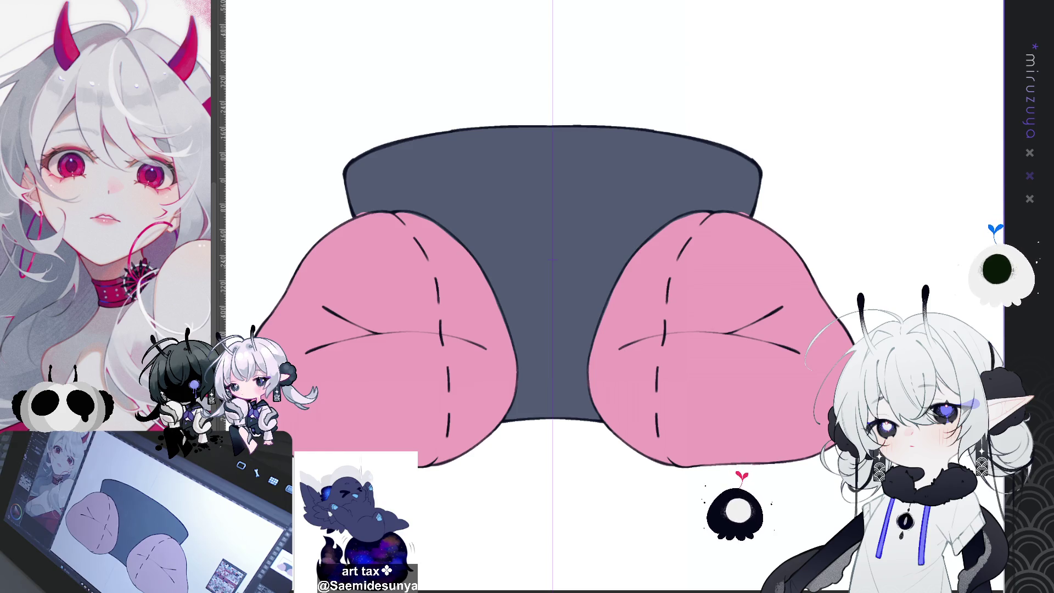
scroll(767, 316, "up", 5)
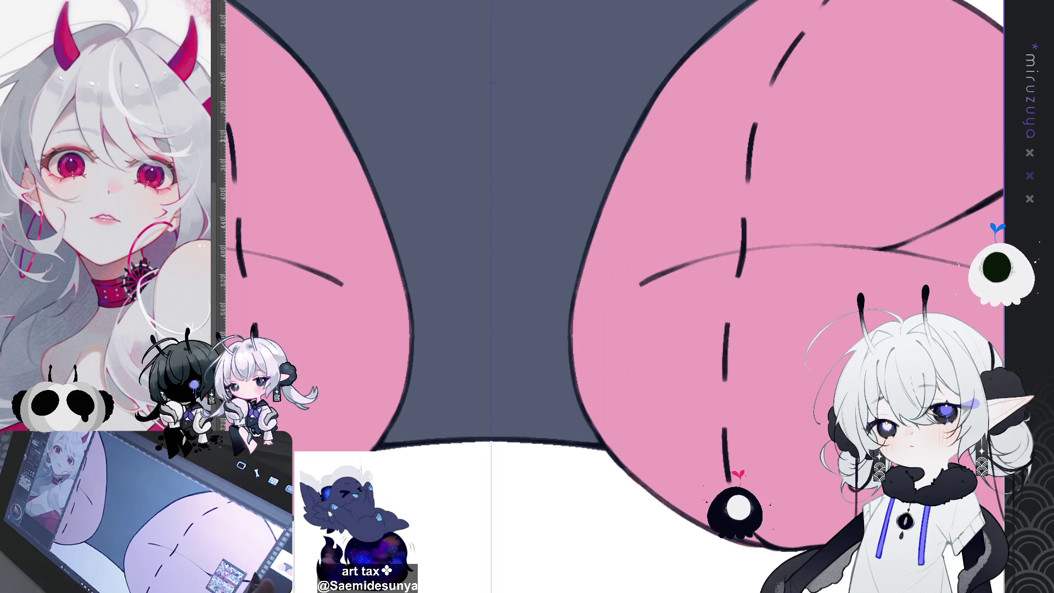
- Restore an upright, centred view of the whole chair, then switch to the reference sheet
left_click_drag(804, 423, 496, 53)
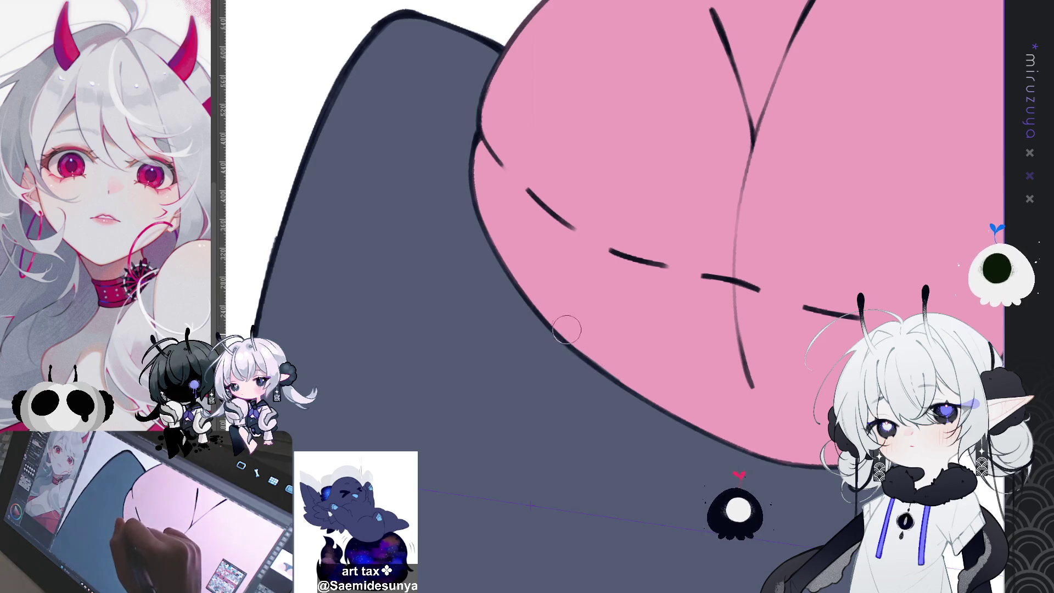
key("ctrl+0")
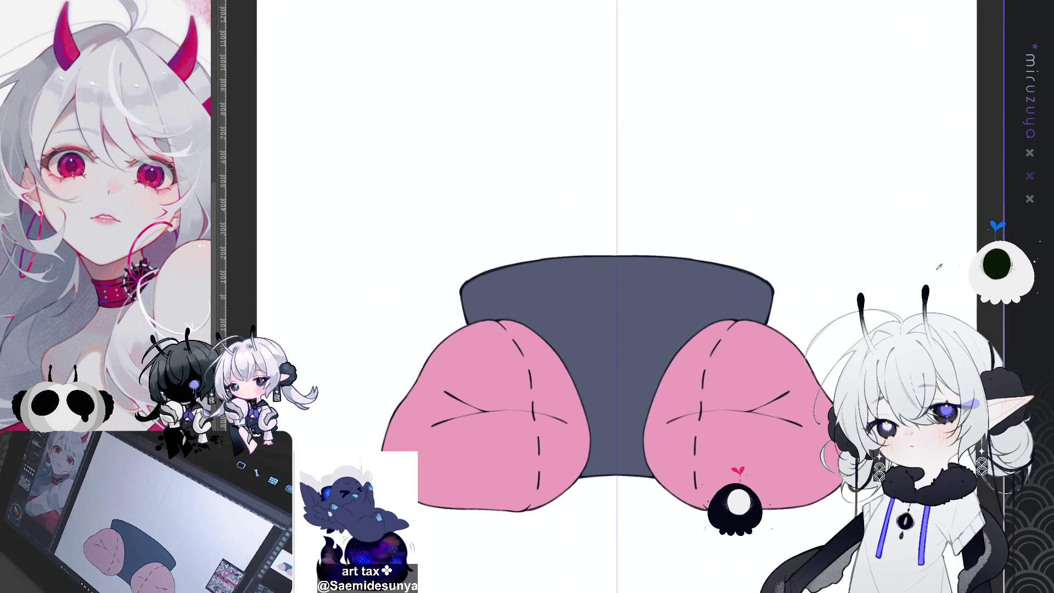
left_click_drag(829, 334, 777, 268)
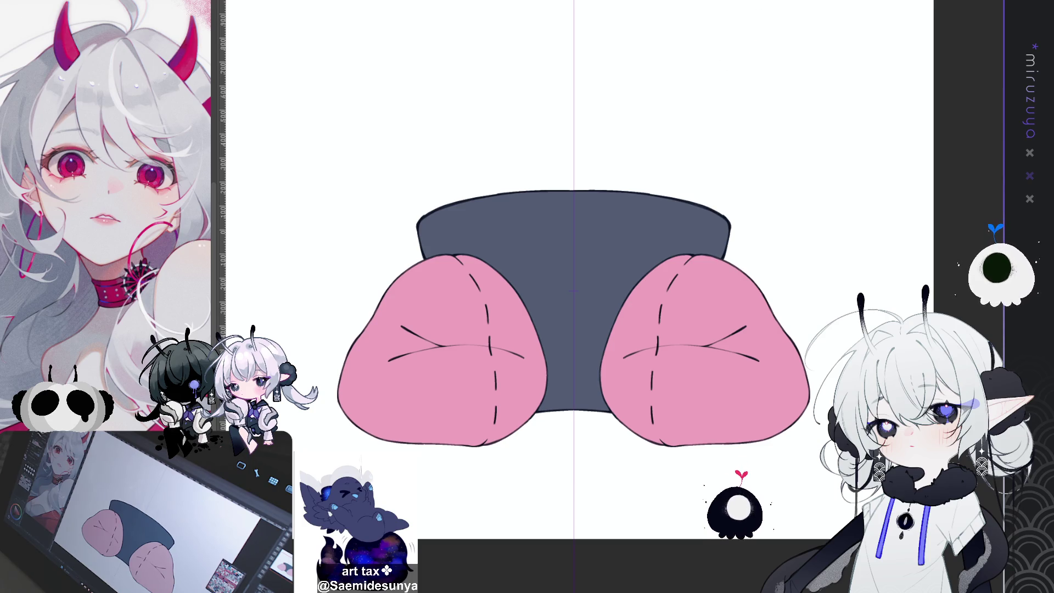
key("ctrl+Tab")
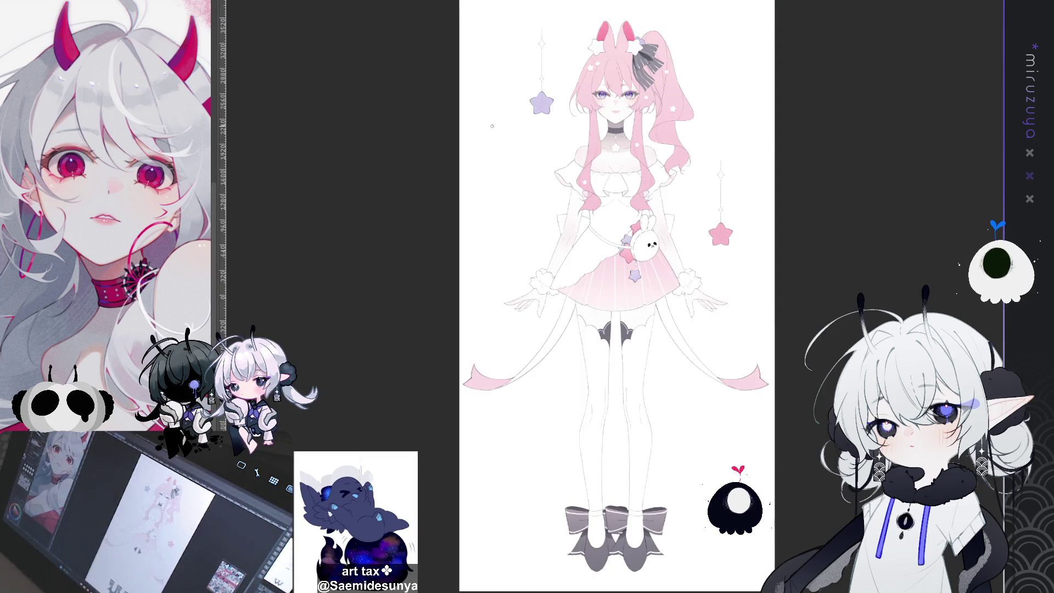
- Zoom and pan across the reference sheet to inspect the head, bodice and skirt
scroll(616, 296, "right", 2)
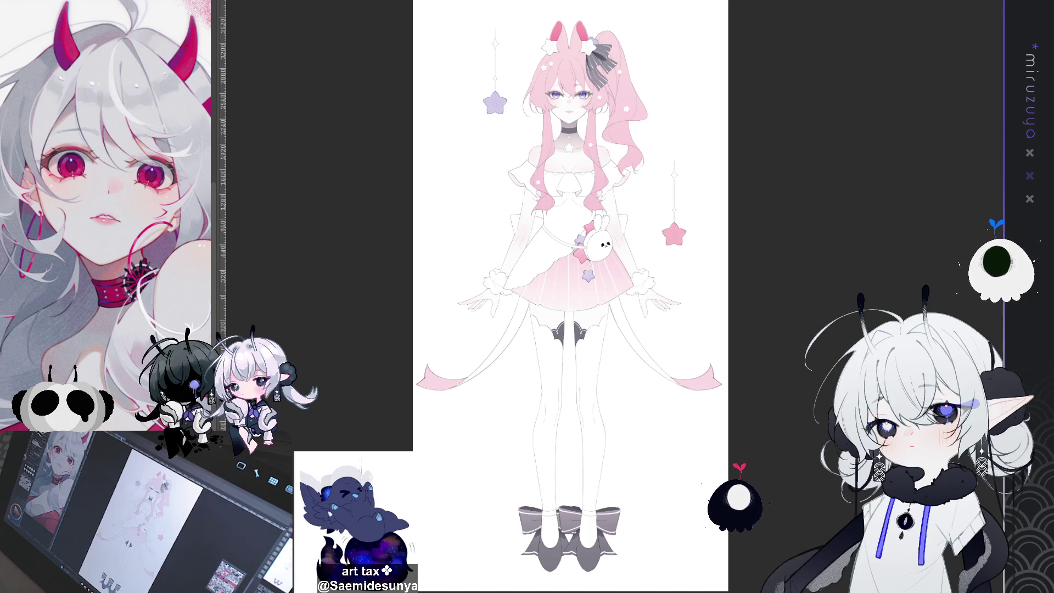
key("ctrl+plus")
key("ctrl+plus")
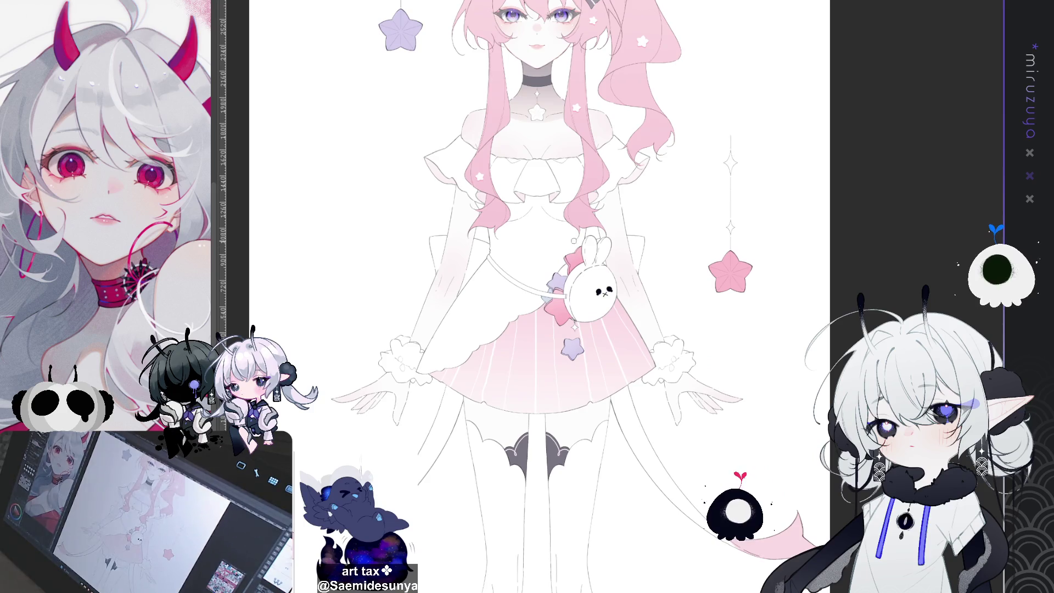
key("ctrl+plus")
key("ctrl+plus")
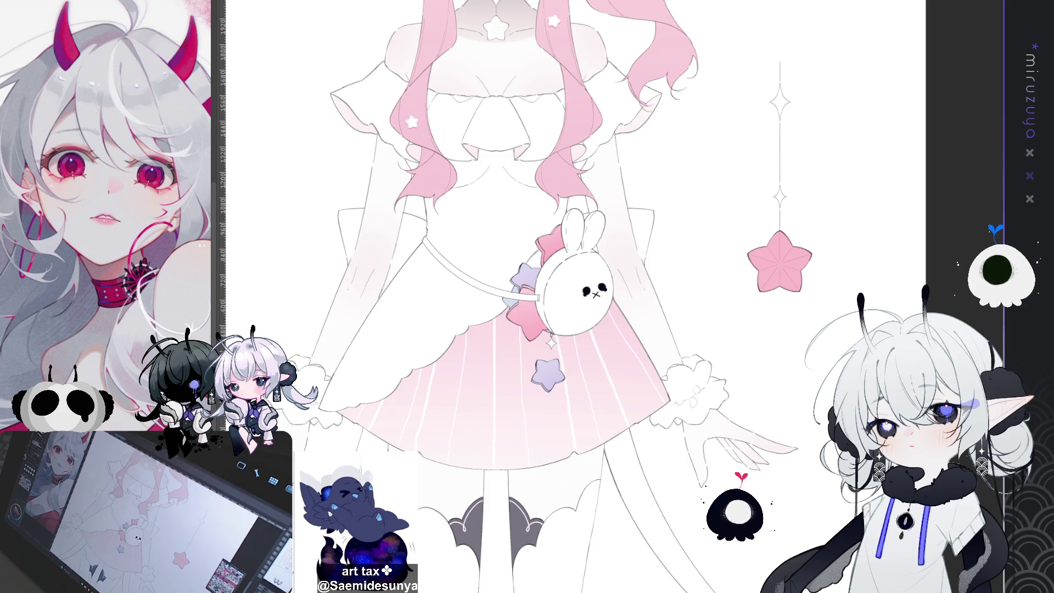
scroll(574, 296, "up", 10)
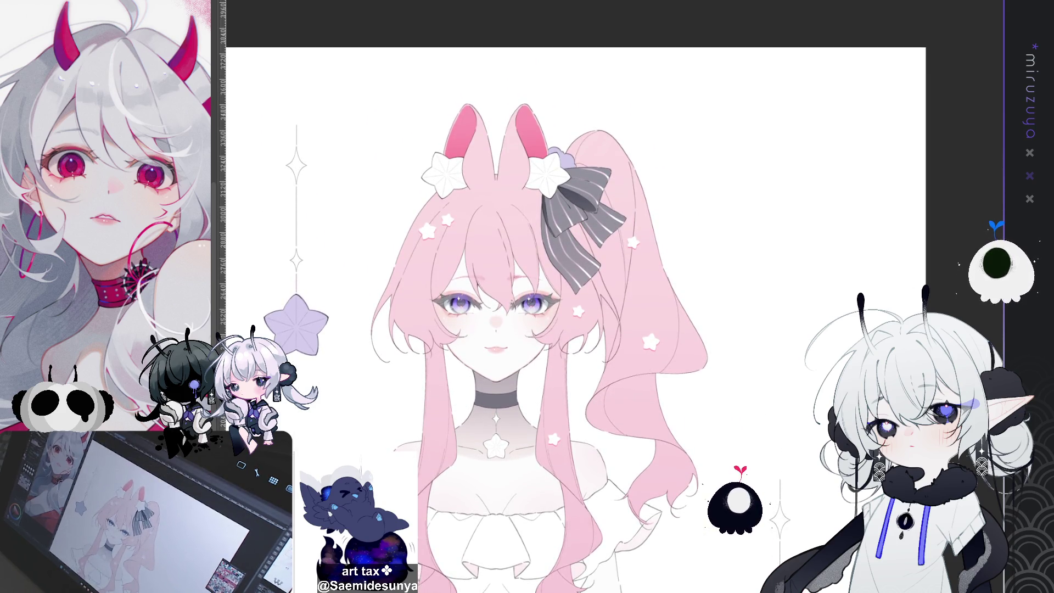
key("ctrl+plus")
key("ctrl+plus")
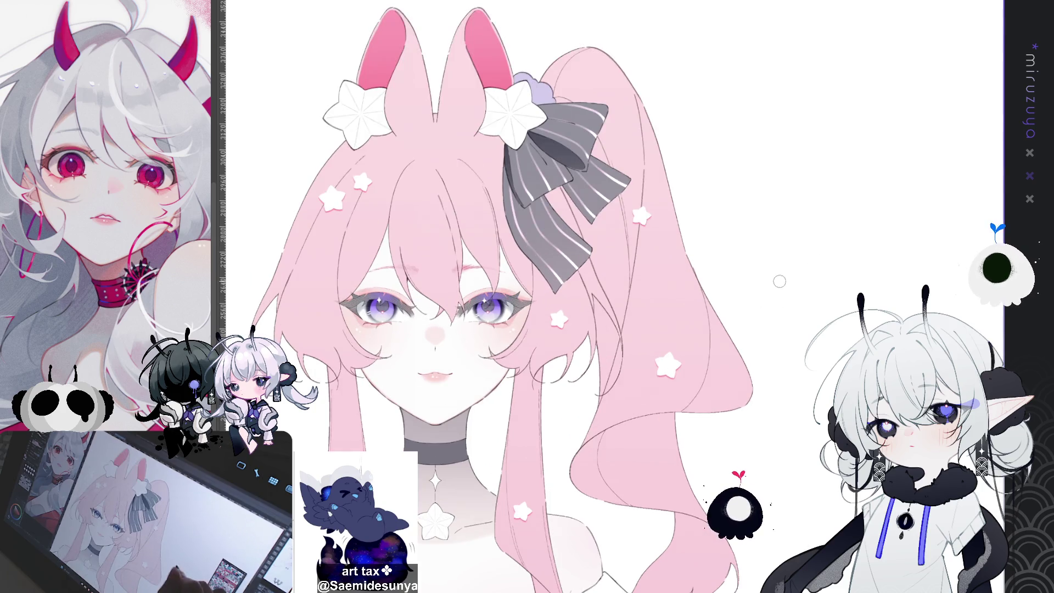
left_click_drag(779, 281, 794, 325)
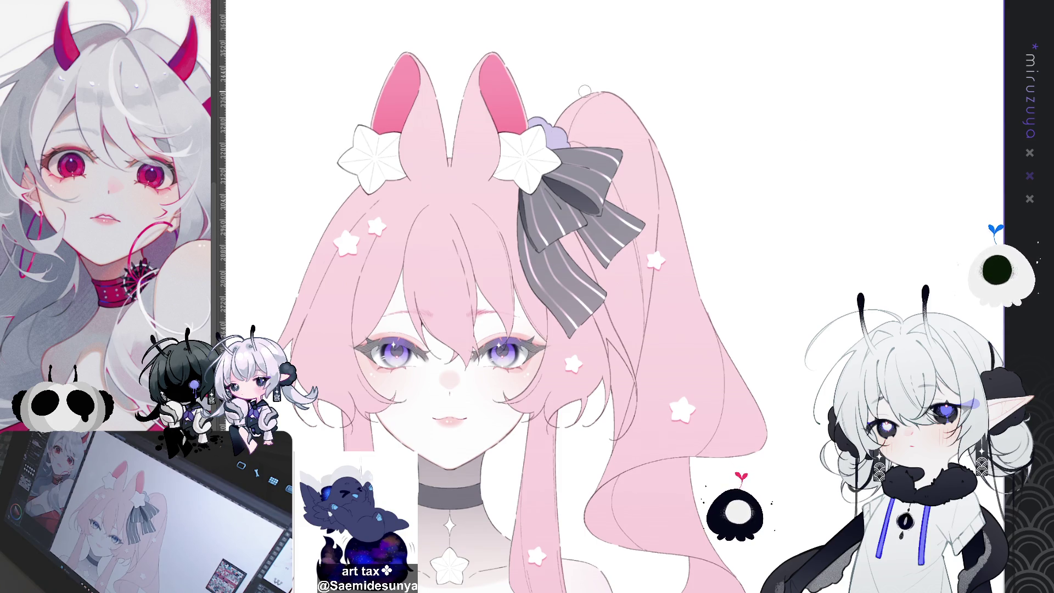
key("ctrl+minus")
key("ctrl+minus")
key("ctrl+minus")
key("ctrl+minus")
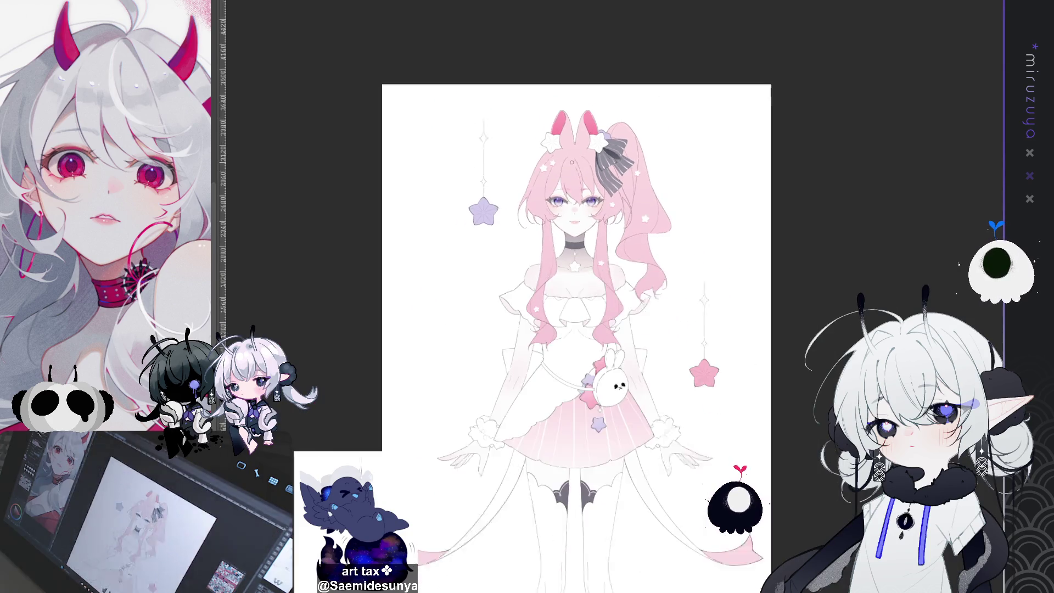
- Zoom in on the reference's bodice, skirt, legs and shoes, scrolling around the sheet
key("ctrl+minus")
key("ctrl+plus")
key("ctrl+plus")
key("ctrl+minus")
key("ctrl+minus")
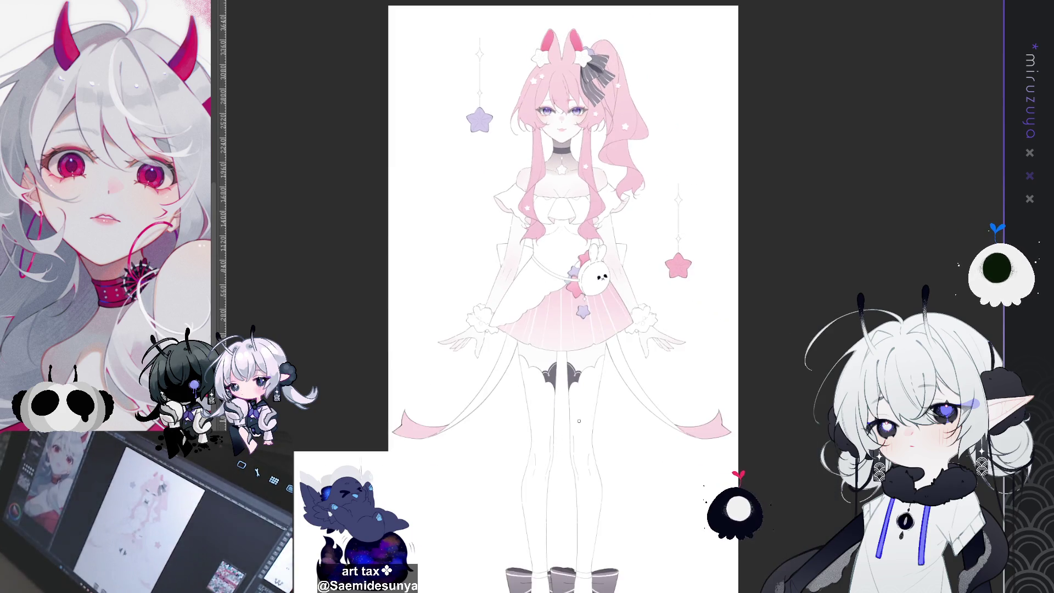
key("ctrl+plus")
key("ctrl+plus")
key("ctrl+plus")
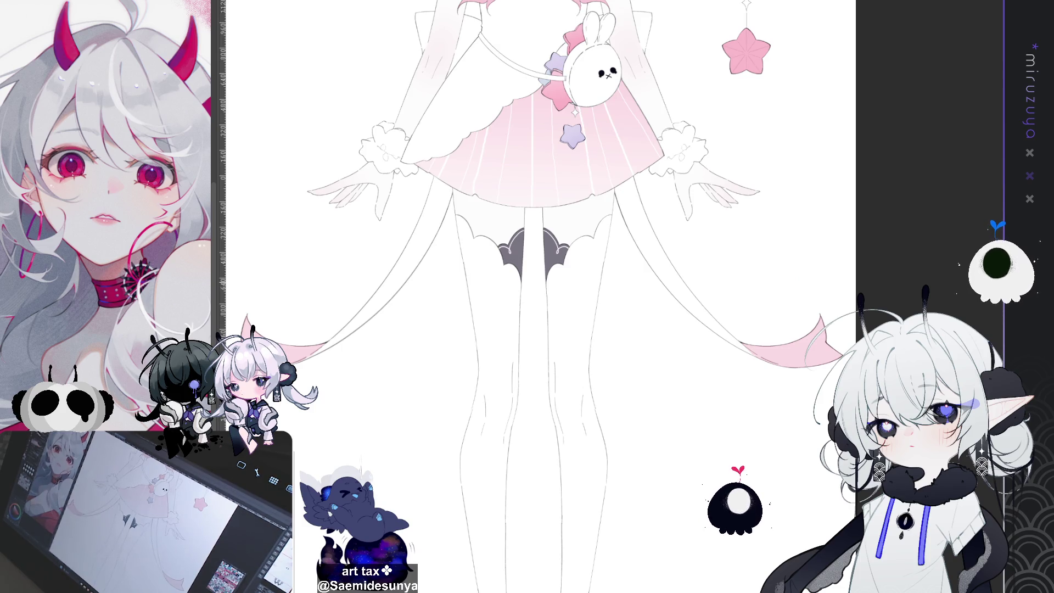
scroll(853, 143, "up", 10)
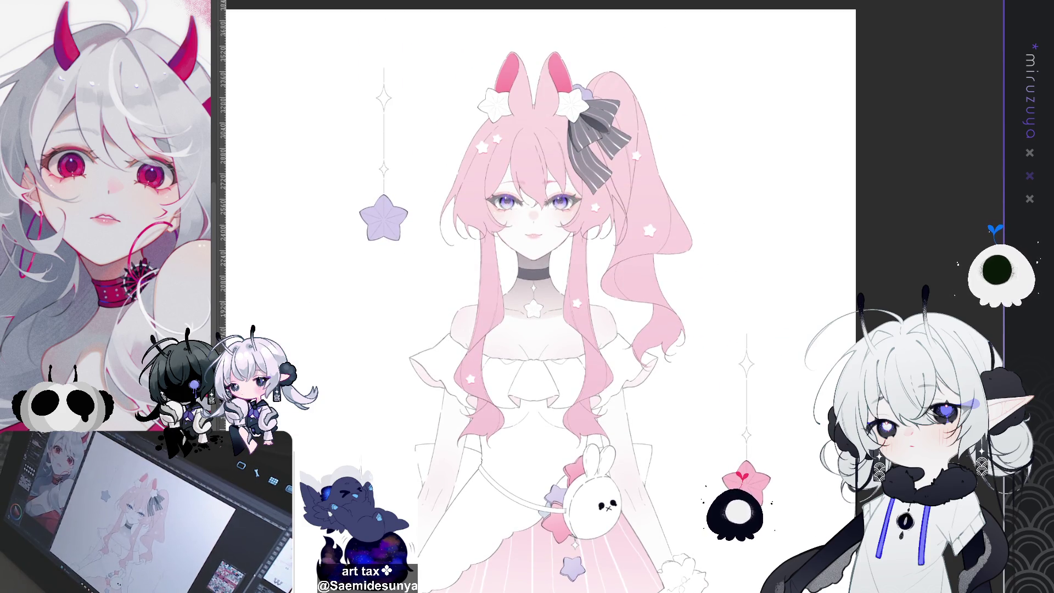
scroll(497, 97, "up", 1)
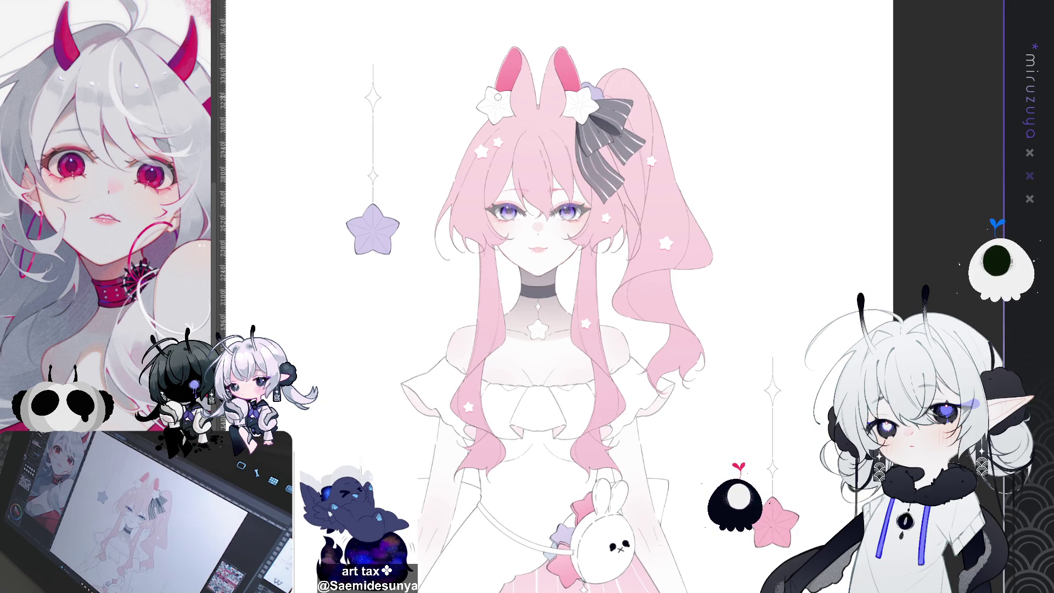
scroll(498, 97, "up", 1)
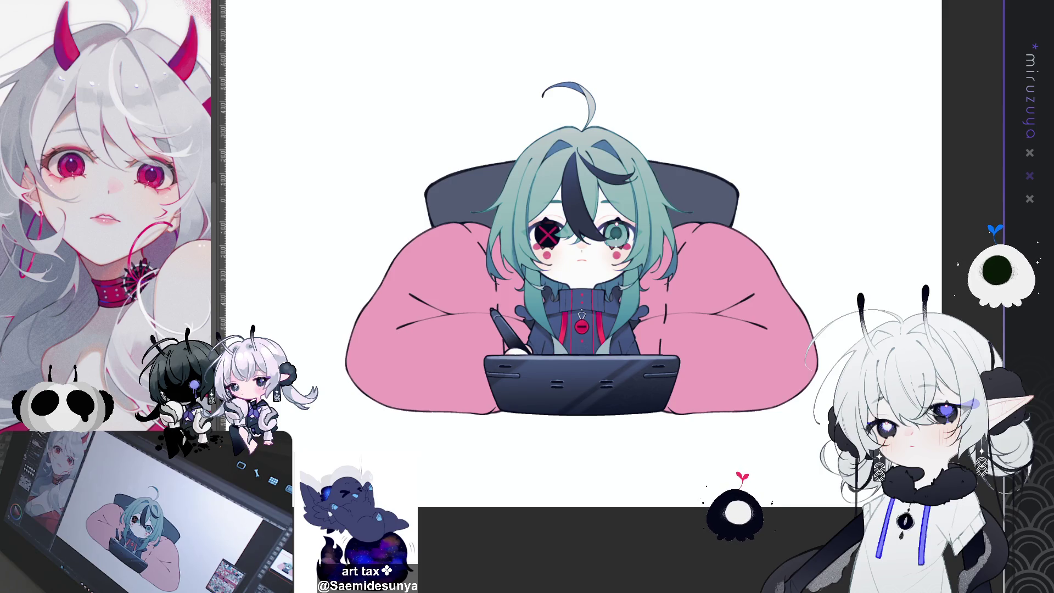
- Scroll around the chair drawing to view the chibi's hands and what they hold
scroll(582, 247, "up", 2)
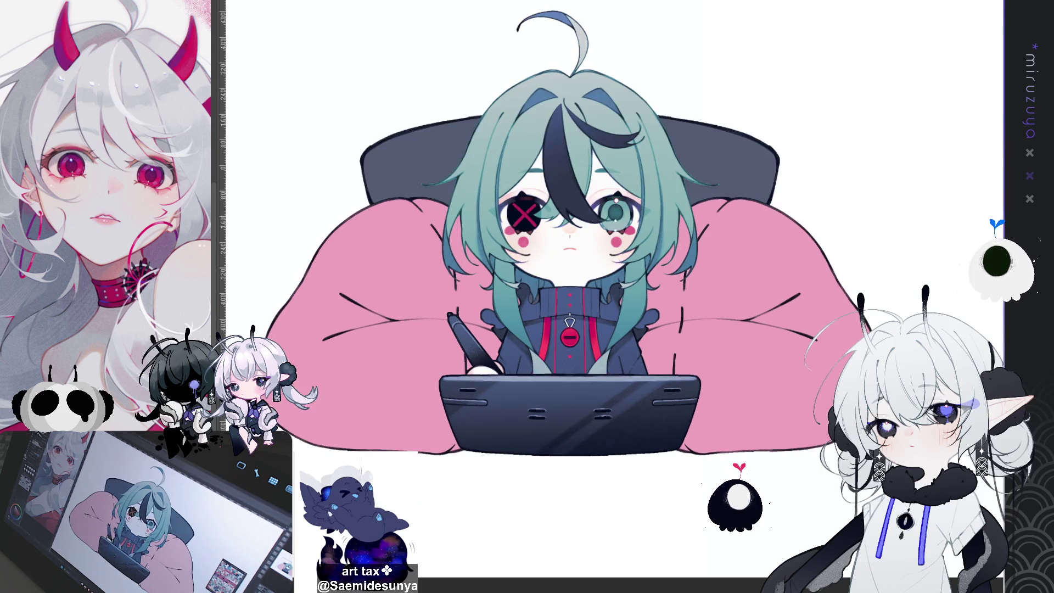
scroll(582, 264, "up", 2)
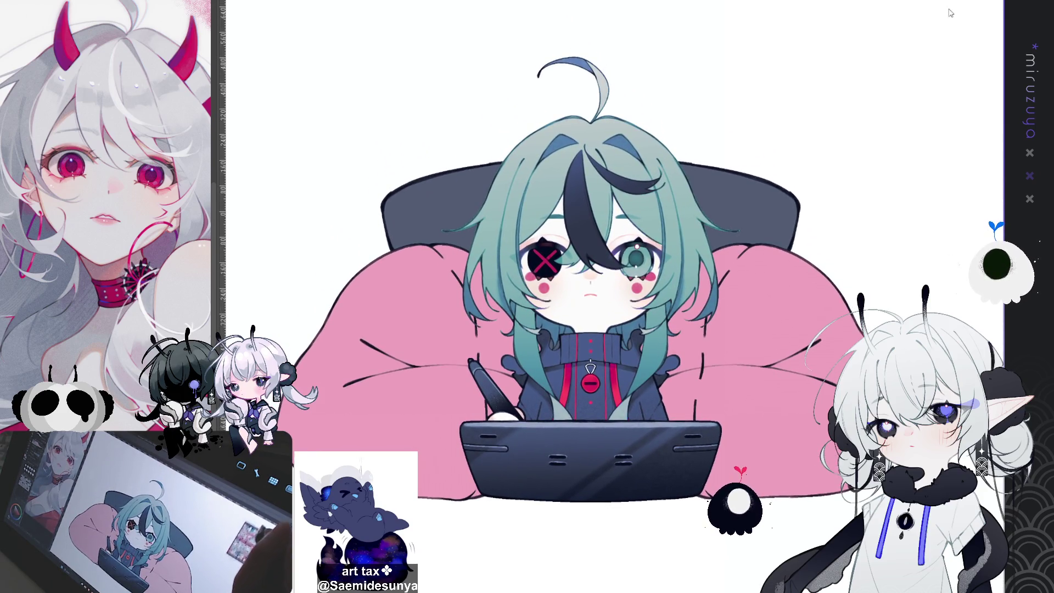
scroll(576, 274, "down", 1)
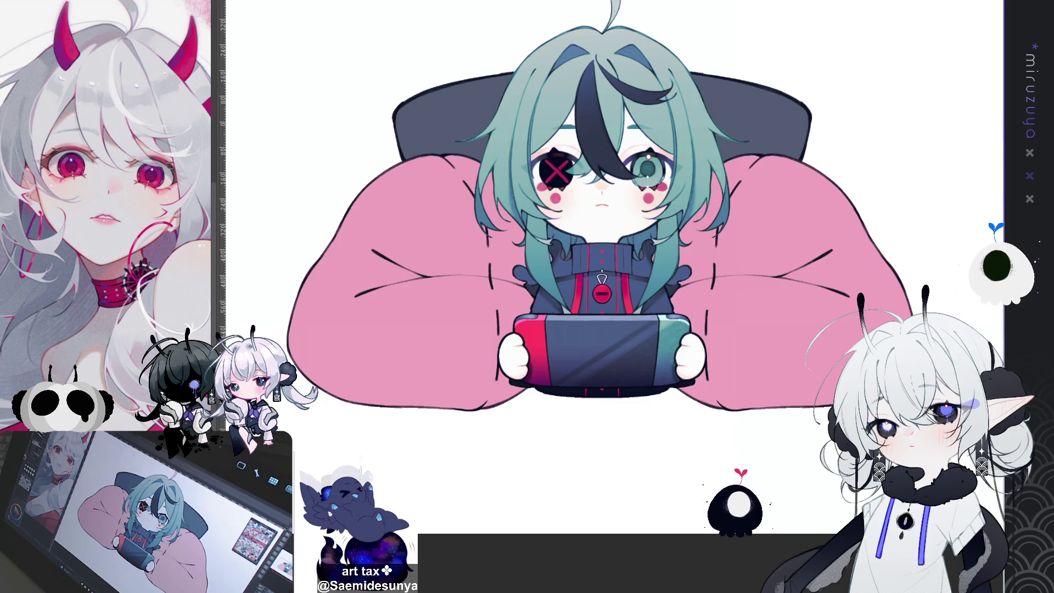
- Recentre the character and turn the canvas sideways to stitch the cushion edges
left_click_drag(602, 274, 551, 239)
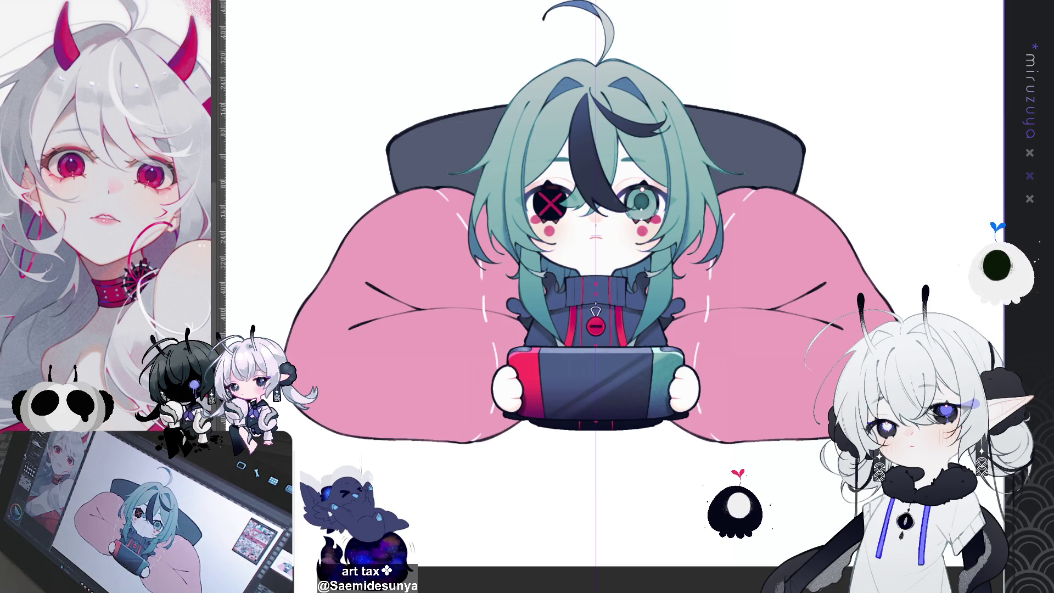
mouse_move(596, 132)
left_mouse_down()
mouse_move(513, 153)
mouse_move(441, 240)
mouse_move(432, 282)
left_mouse_up()
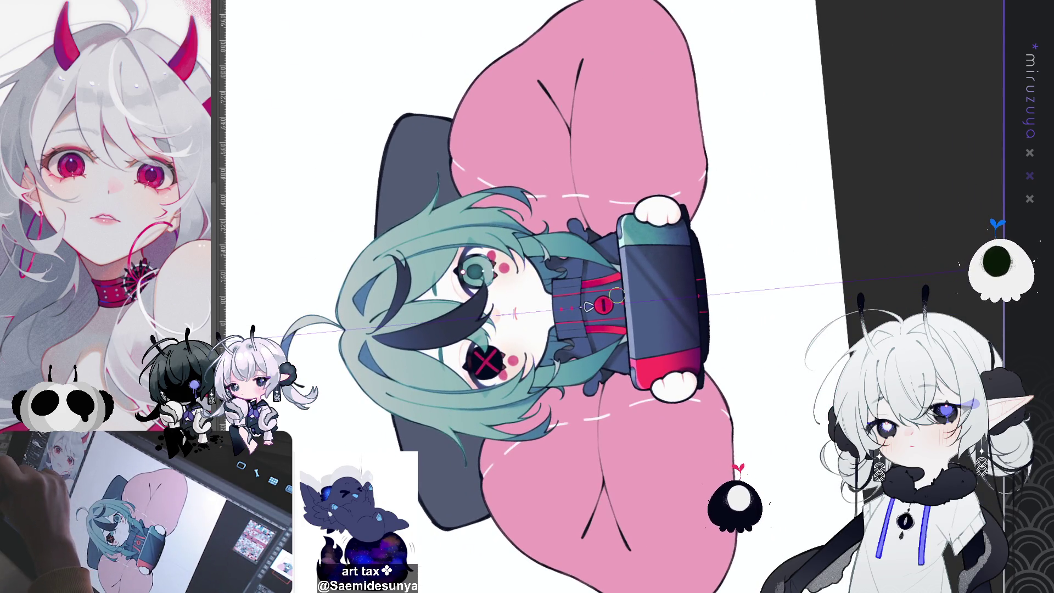
- Retrace the upper cushion fold line in red, mirrored onto the other cushion
left_click(570, 137)
left_click_drag(571, 137, 584, 51)
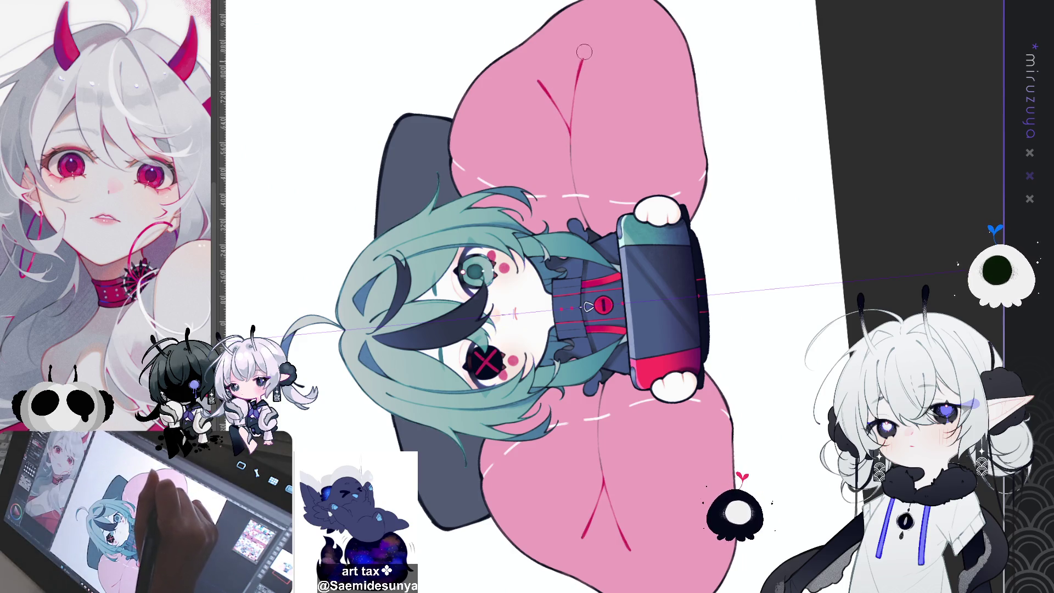
mouse_move(571, 157)
left_mouse_down()
mouse_move(541, 79)
mouse_move(588, 53)
left_mouse_up()
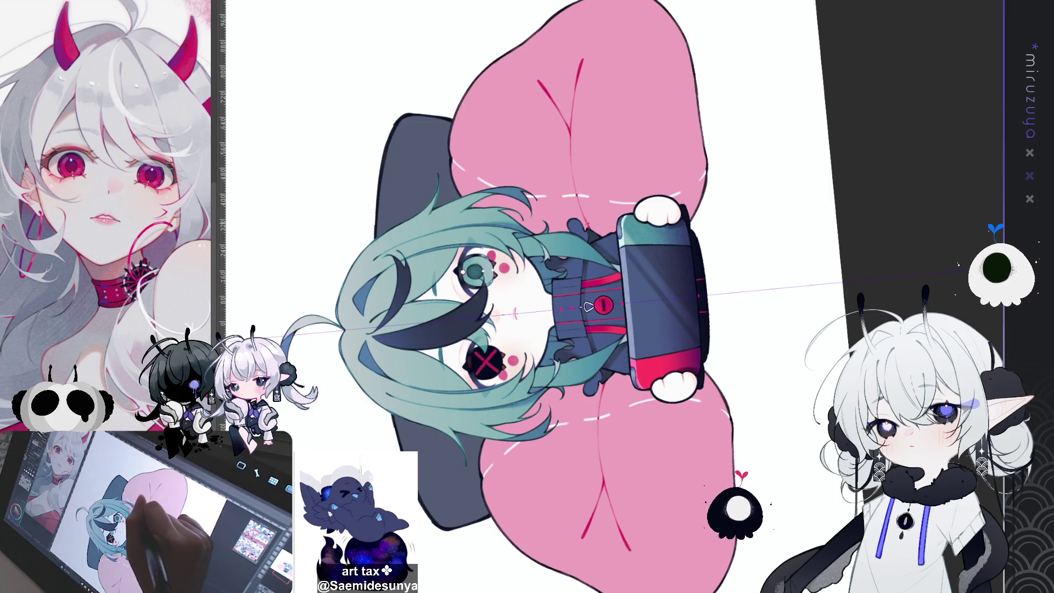
key("ctrl+0")
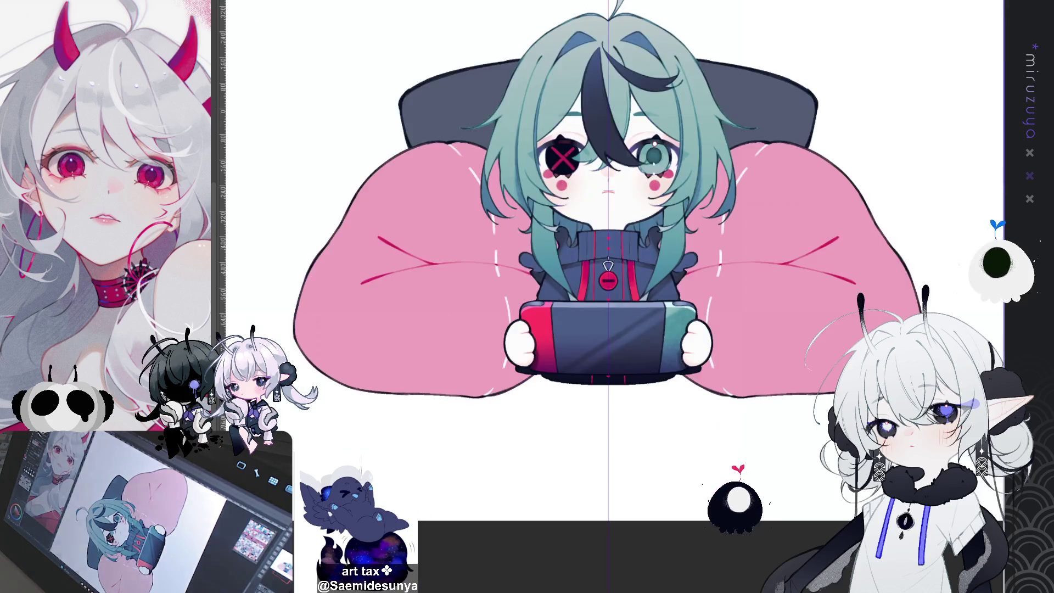
- Shift the view slightly right and zoom out to see the whole chibi gamer
left_click_drag(608, 335, 566, 398)
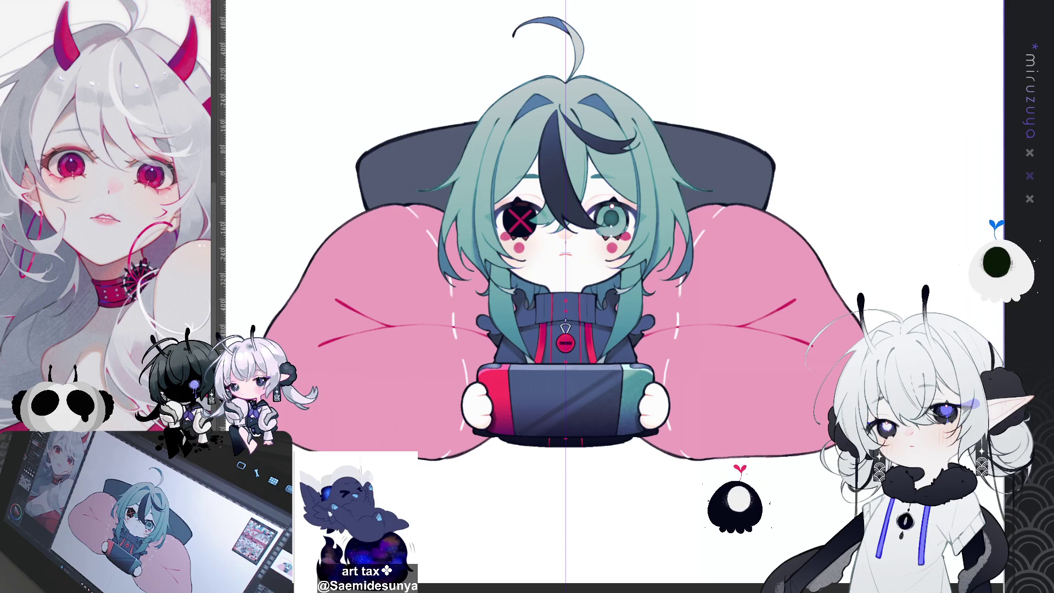
left_click_drag(565, 297, 598, 297)
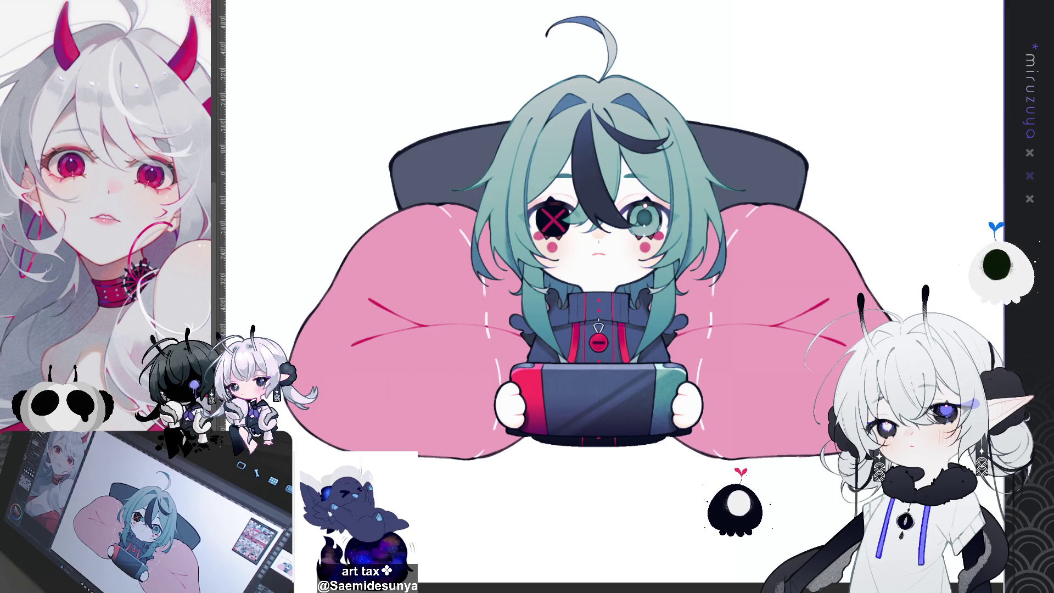
key("ctrl+minus")
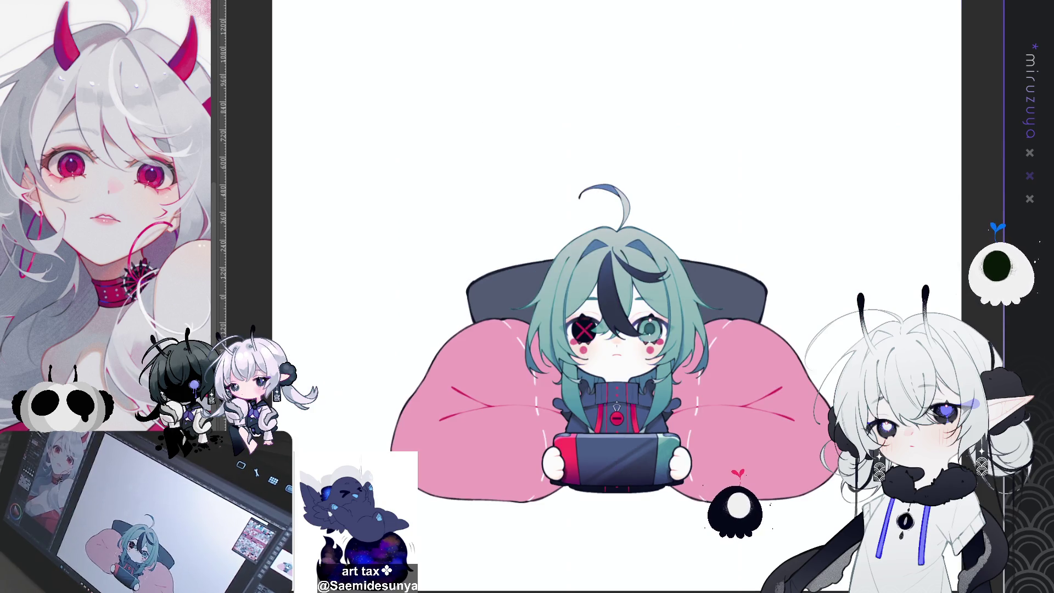
- Move the chair into view and airbrush shading along the chair back's right edge
scroll(609, 324, "down", 2)
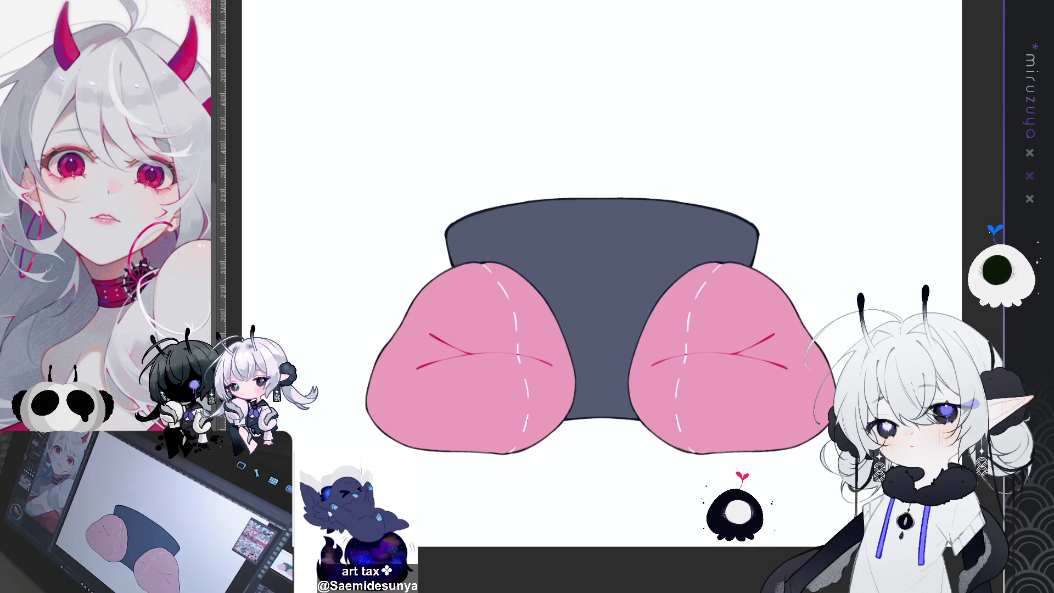
left_click_drag(604, 329, 614, 278)
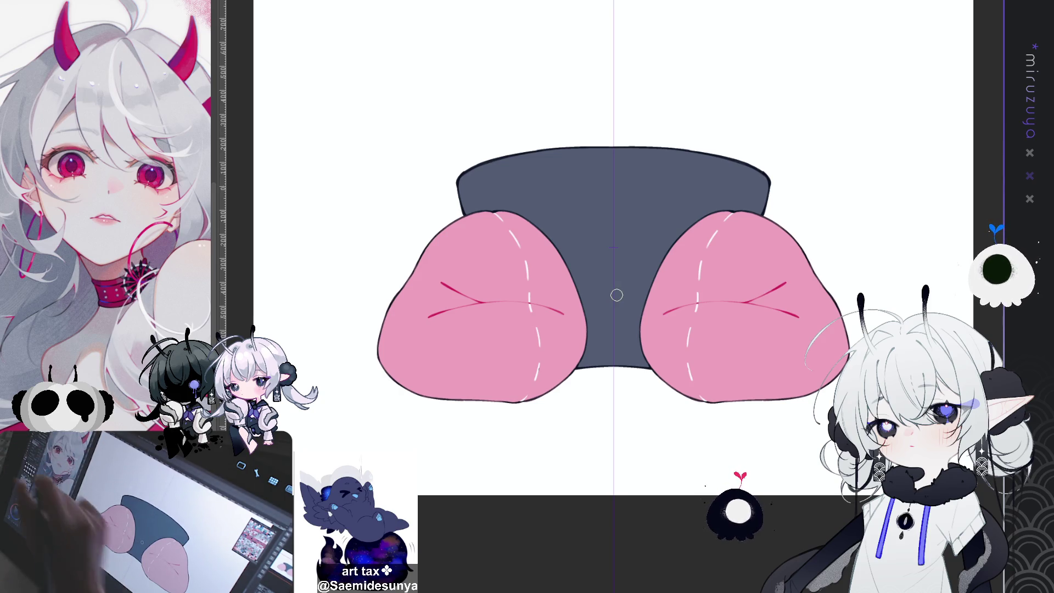
left_click_drag(770, 184, 754, 195)
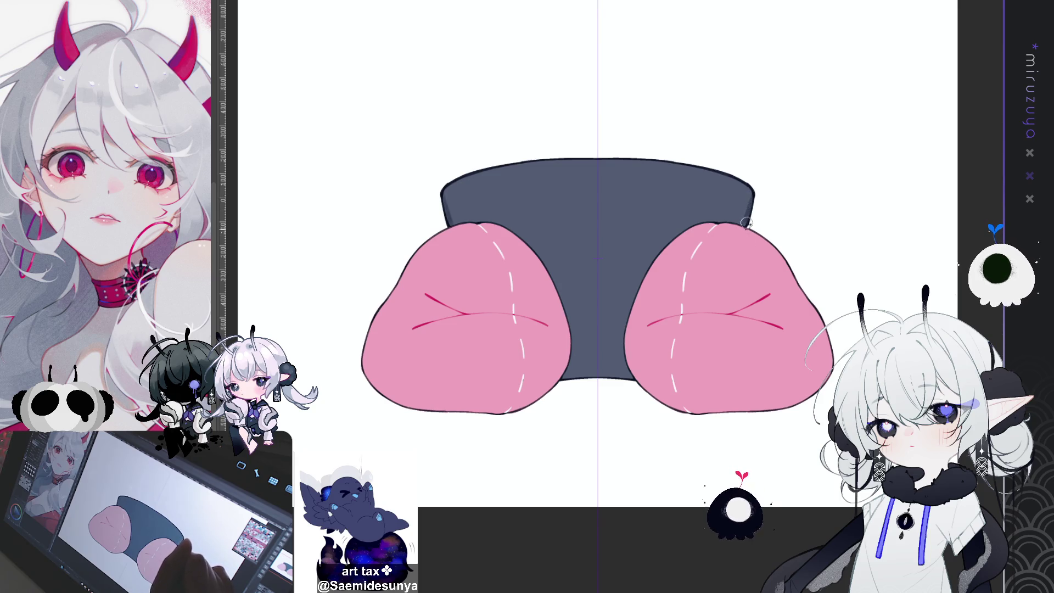
left_click_drag(753, 196, 741, 229)
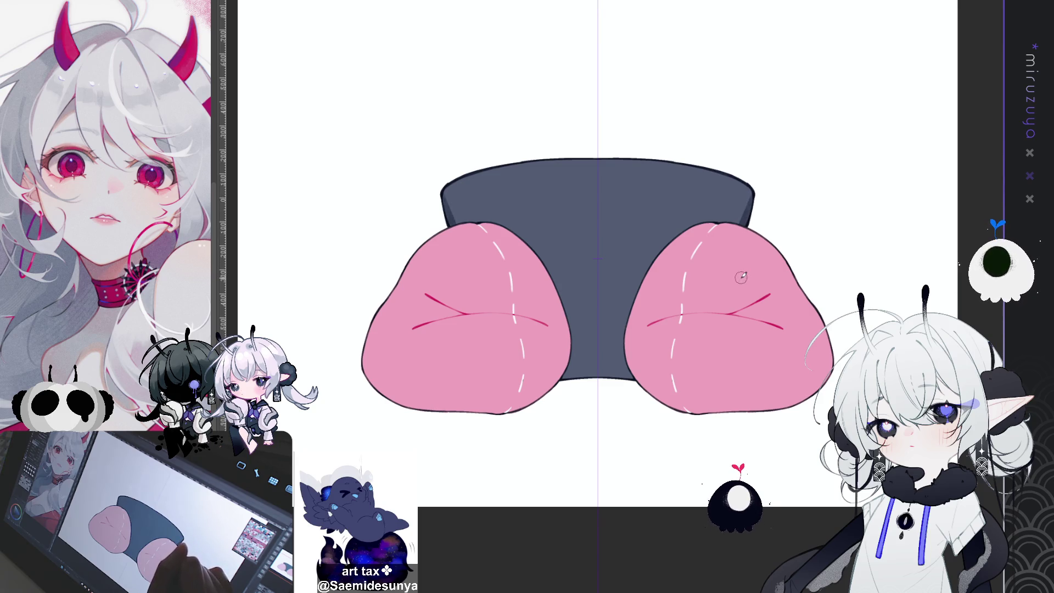
left_click_drag(941, 202, 908, 415)
mouse_move(622, 255)
left_mouse_down()
mouse_move(649, 268)
mouse_move(599, 257)
left_mouse_up()
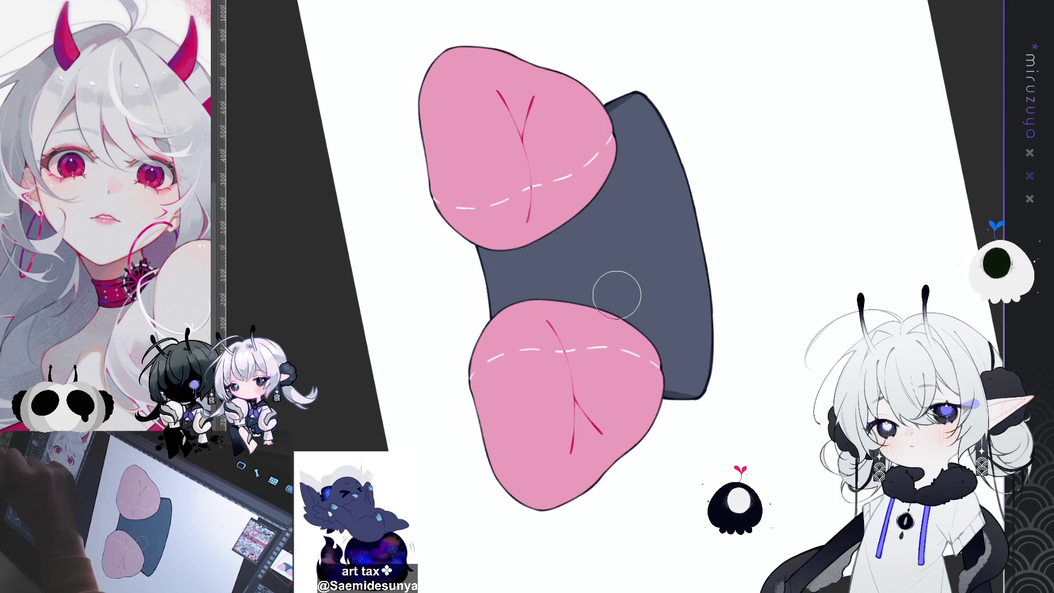
- Darken the chair back between the cushions and paint a softer lighter highlight band
left_click_drag(535, 230, 535, 299)
left_click_drag(516, 252, 495, 282)
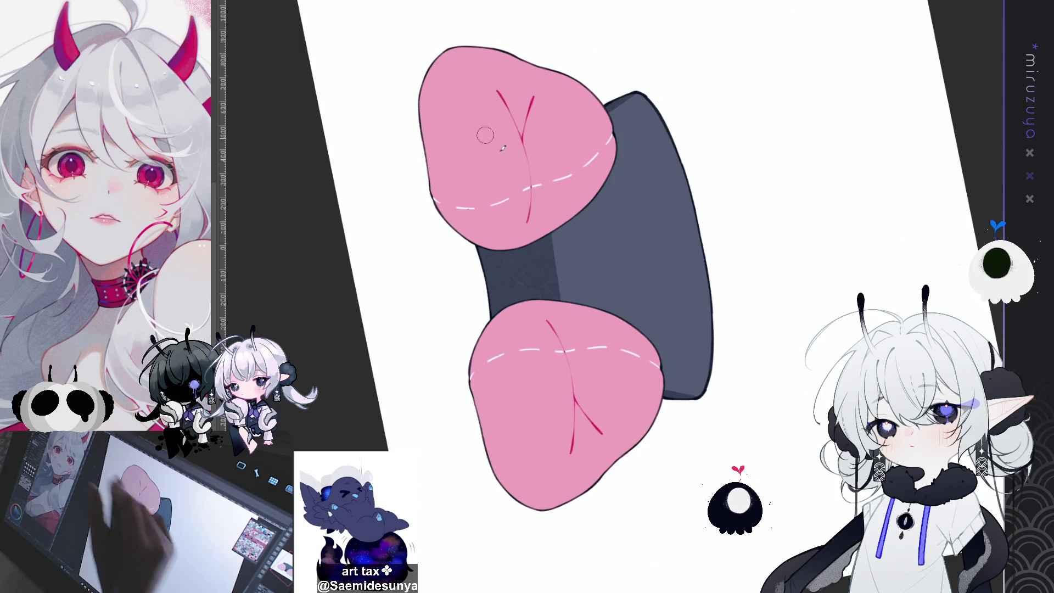
left_click_drag(553, 239, 552, 297)
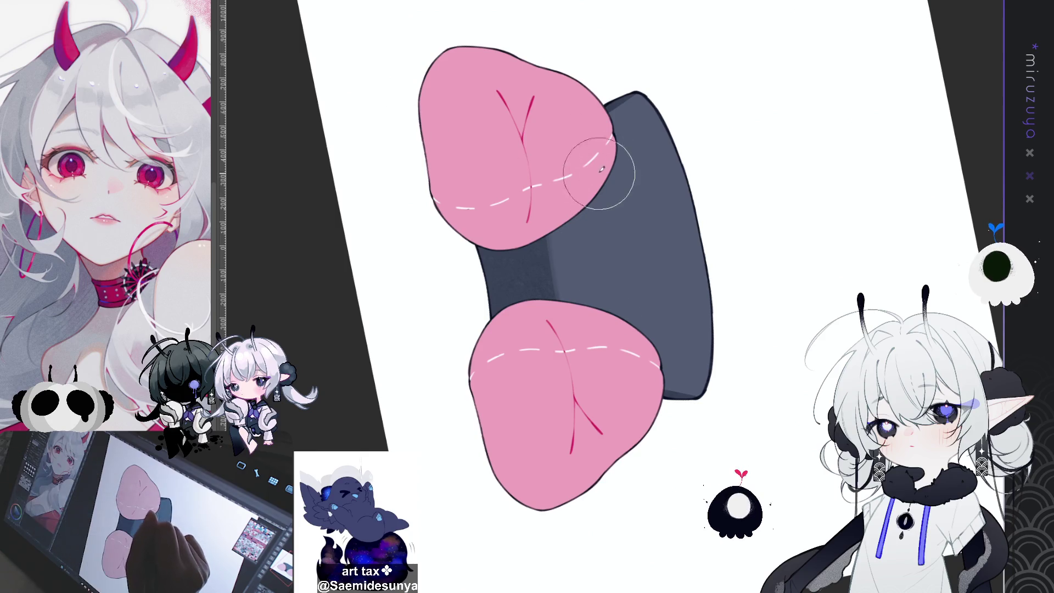
mouse_move(607, 254)
left_mouse_down()
mouse_move(592, 179)
mouse_move(598, 361)
mouse_move(594, 187)
mouse_move(605, 326)
mouse_move(593, 187)
mouse_move(592, 300)
left_mouse_up()
mouse_move(601, 212)
left_mouse_down()
mouse_move(612, 318)
mouse_move(603, 184)
mouse_move(590, 205)
mouse_move(616, 377)
mouse_move(604, 207)
mouse_move(606, 395)
mouse_move(593, 365)
mouse_move(612, 330)
left_mouse_up()
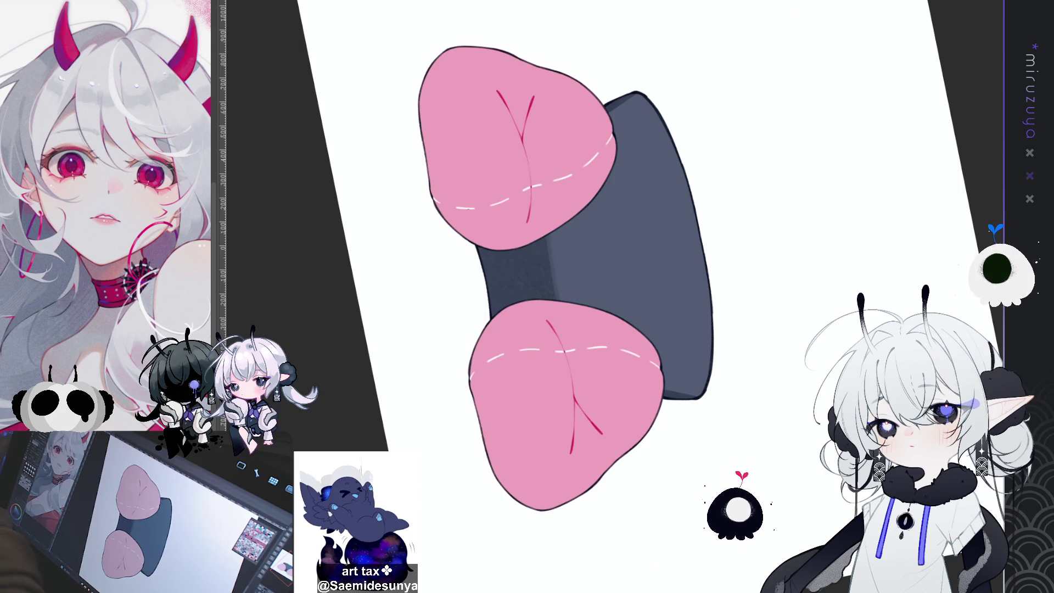
- Tilt the chair upright in view and add light grey shading along its right edge
mouse_move(763, 165)
left_mouse_down()
mouse_move(776, 150)
mouse_move(560, 214)
mouse_move(583, 305)
mouse_move(571, 229)
mouse_move(594, 308)
mouse_move(545, 164)
mouse_move(571, 200)
mouse_move(568, 222)
mouse_move(571, 172)
mouse_move(597, 252)
mouse_move(578, 172)
mouse_move(567, 176)
left_mouse_up()
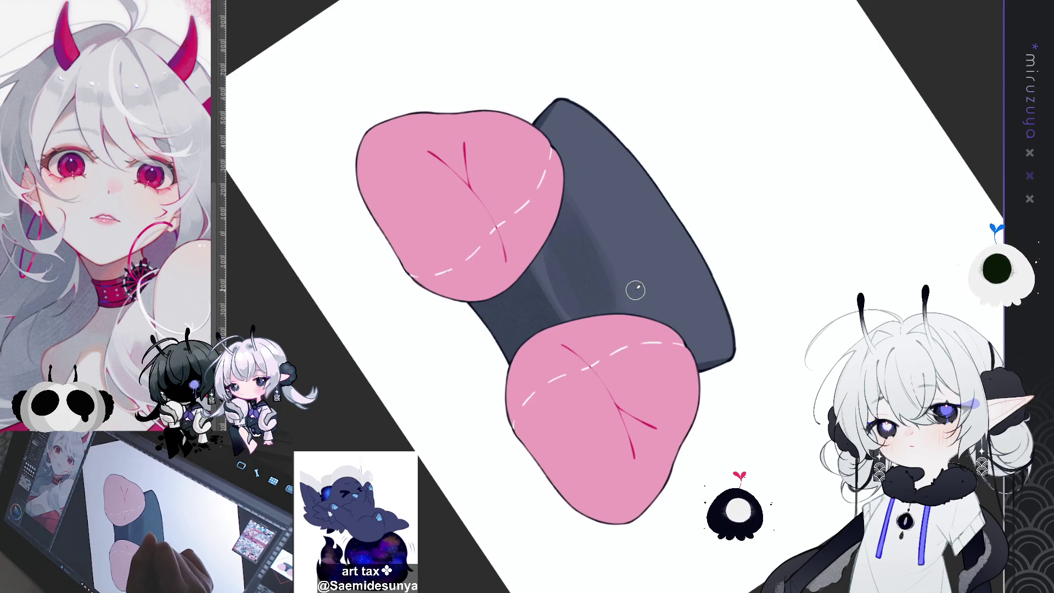
left_click_drag(634, 290, 831, 288)
left_click_drag(722, 308, 665, 321)
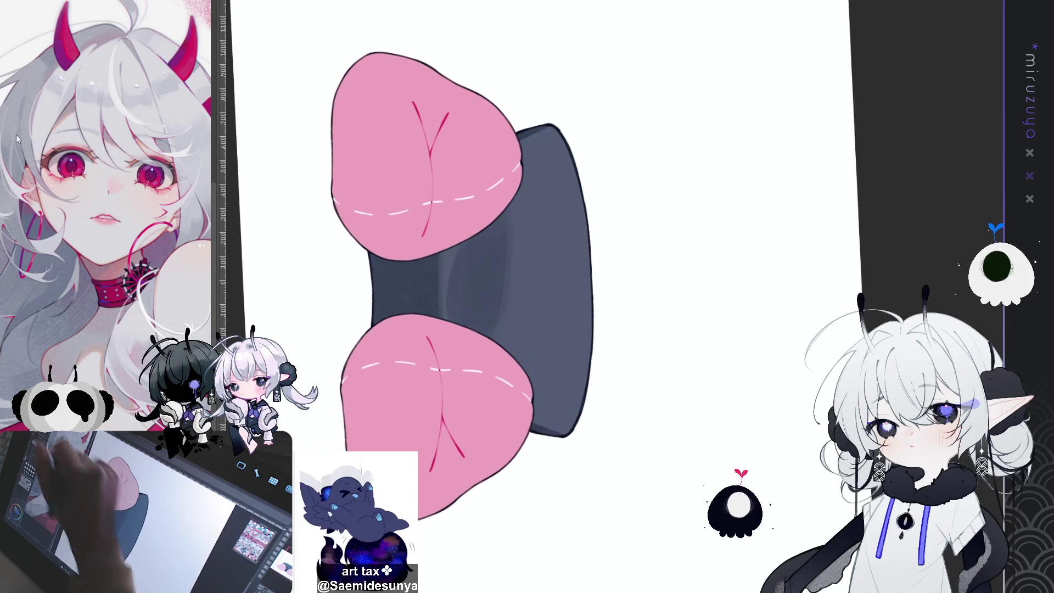
mouse_move(588, 225)
left_mouse_down()
mouse_move(576, 192)
mouse_move(591, 323)
left_mouse_up()
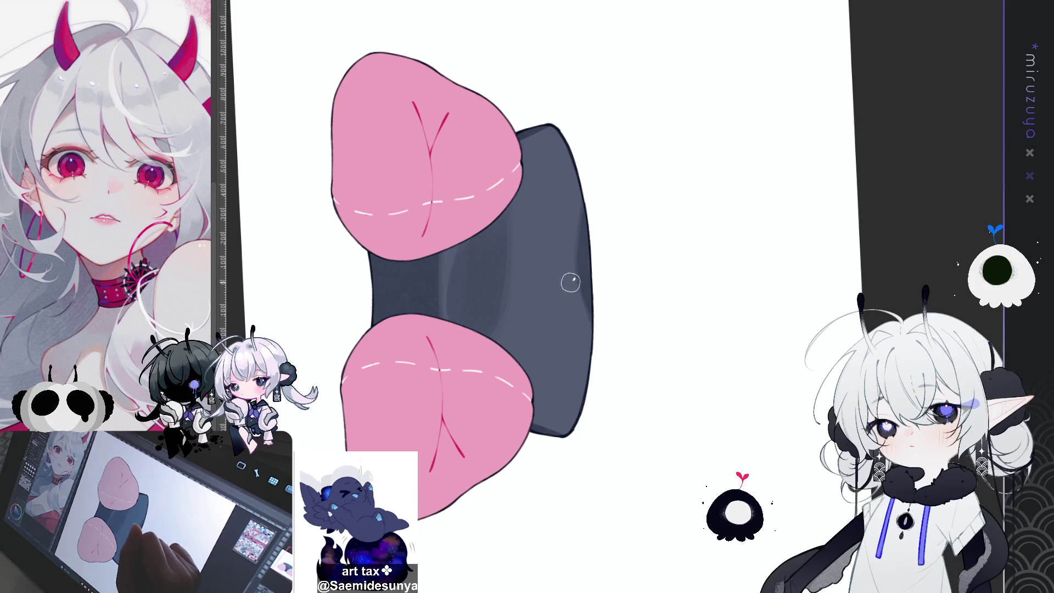
- Add darker shading strokes to the chair back, then restore an upright view
key("ctrl+at")
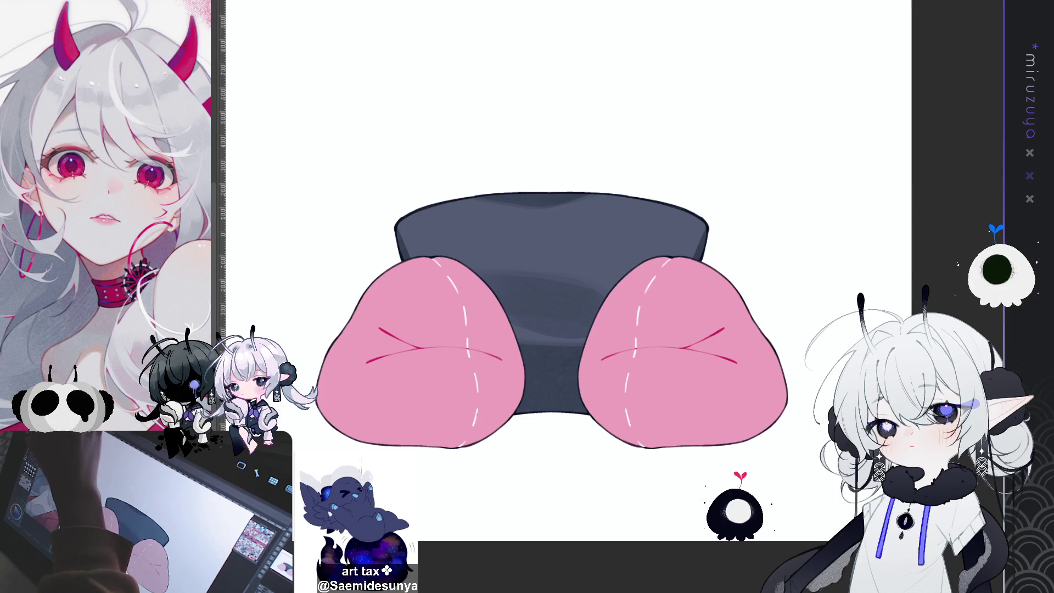
key("ctrl+at")
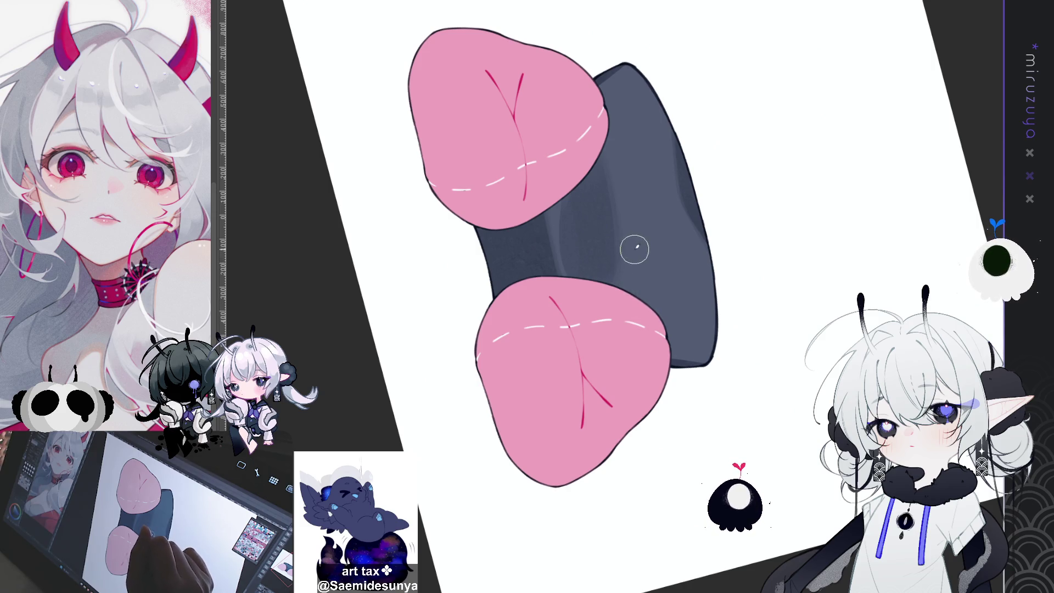
mouse_move(647, 264)
left_mouse_down()
mouse_move(636, 307)
mouse_move(634, 252)
mouse_move(637, 323)
mouse_move(638, 260)
mouse_move(625, 313)
mouse_move(635, 223)
left_mouse_up()
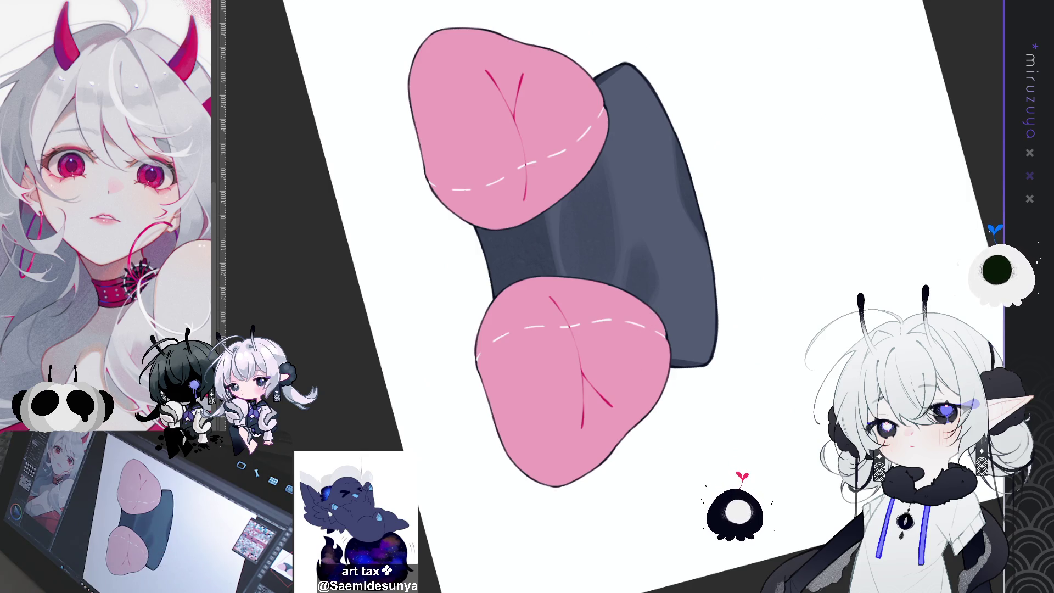
key("ctrl+0")
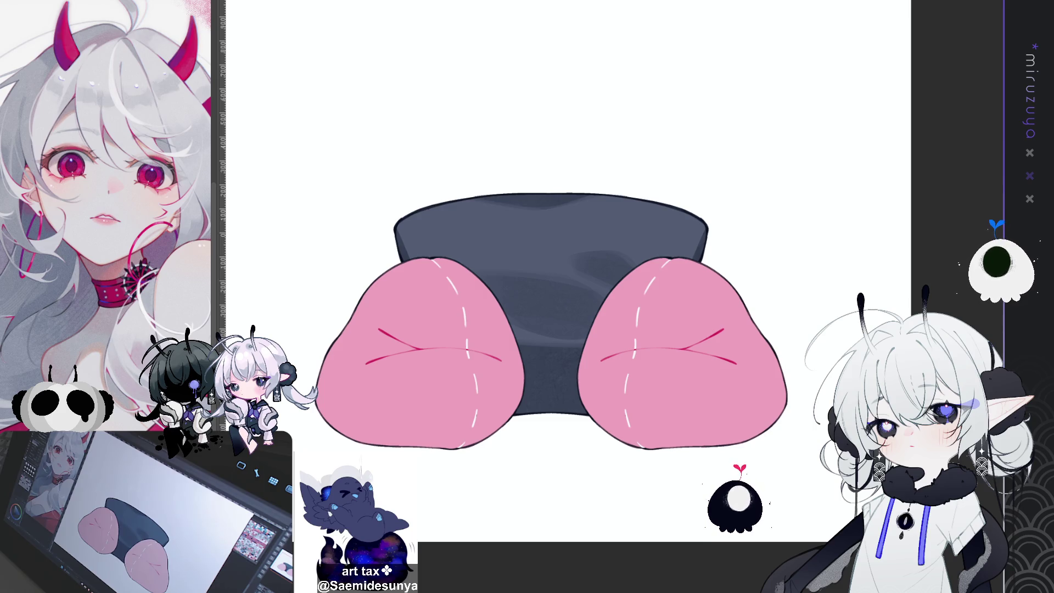
left_click_drag(543, 311, 506, 207)
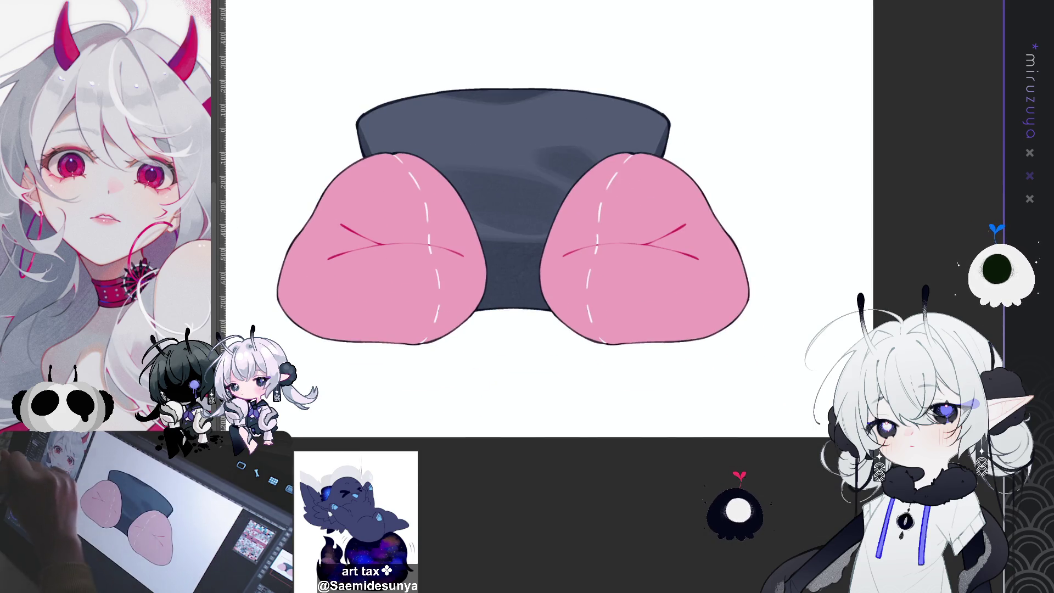
- Darken the bottom of the chair back with a vertical gradient, redoing the first attempt
left_click_drag(504, 308, 503, 149)
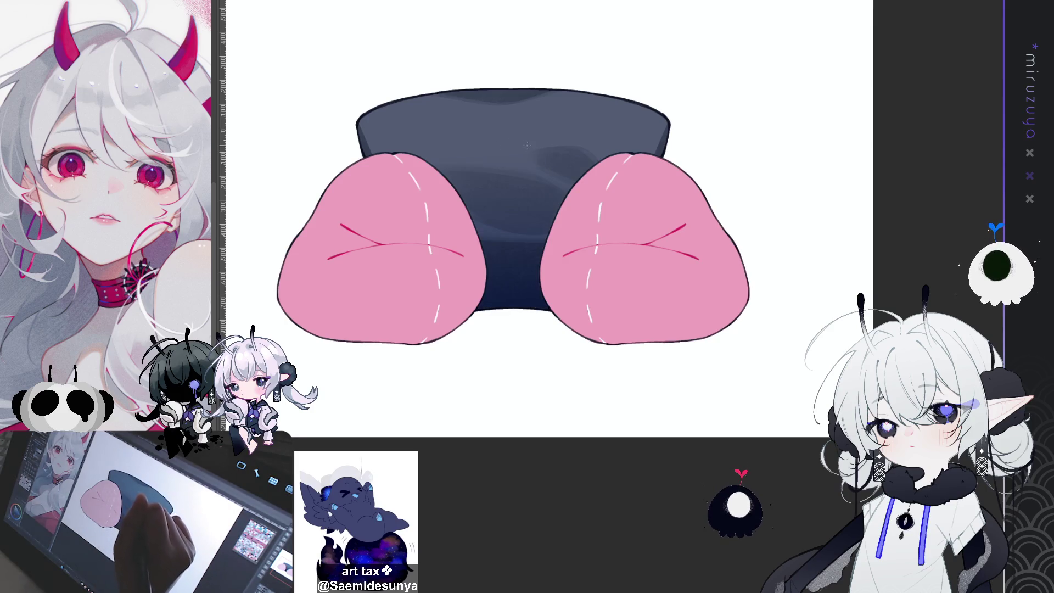
key("ctrl+z")
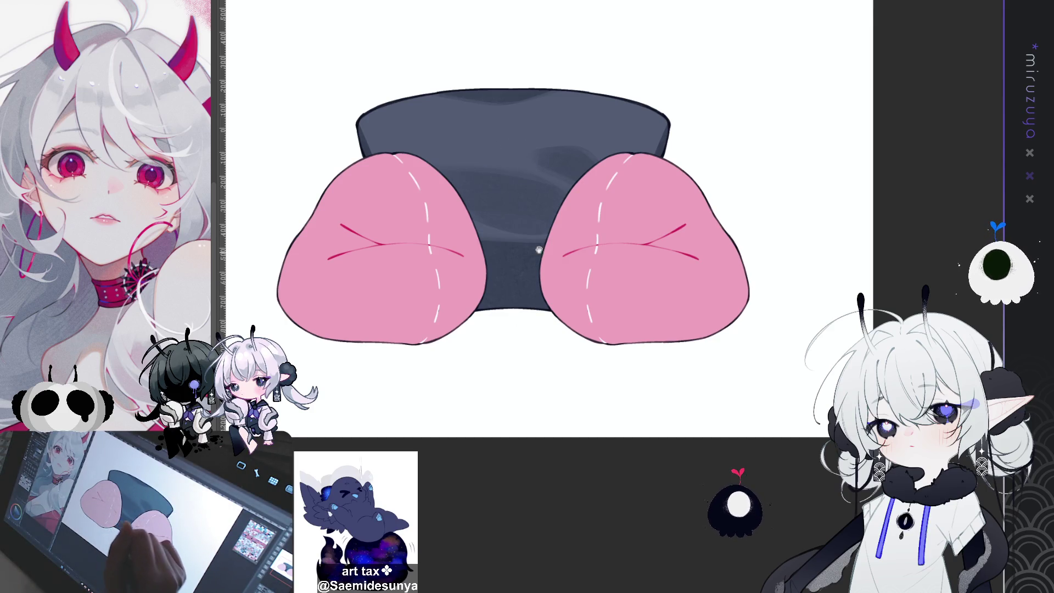
left_click_drag(533, 258, 529, 323)
left_click_drag(520, 387, 515, 216)
left_click_drag(661, 132, 675, 306)
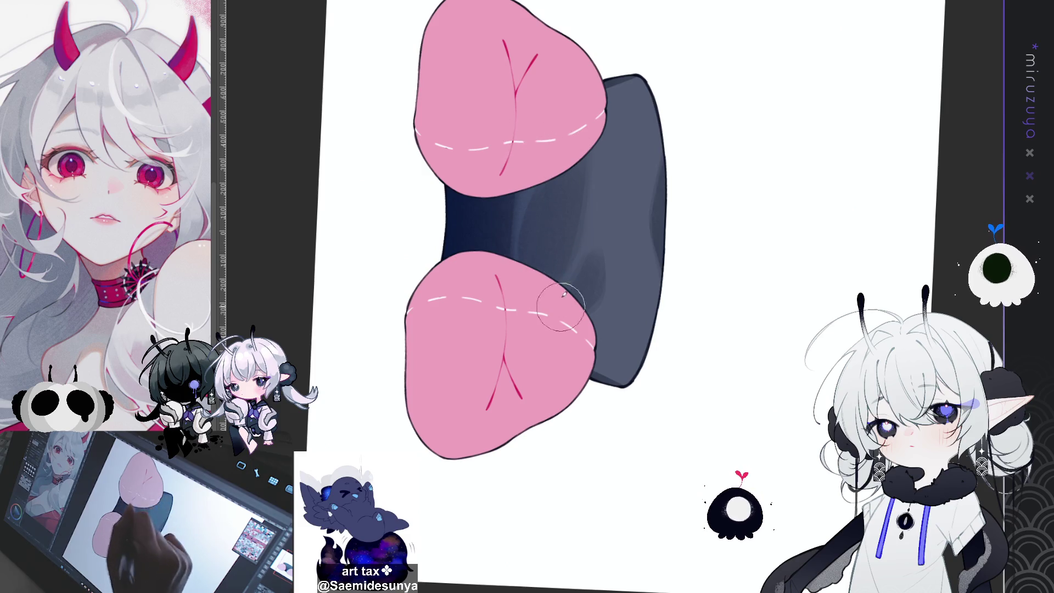
key("minus")
key("minus")
key("minus")
scroll(527, 296, "up", 3)
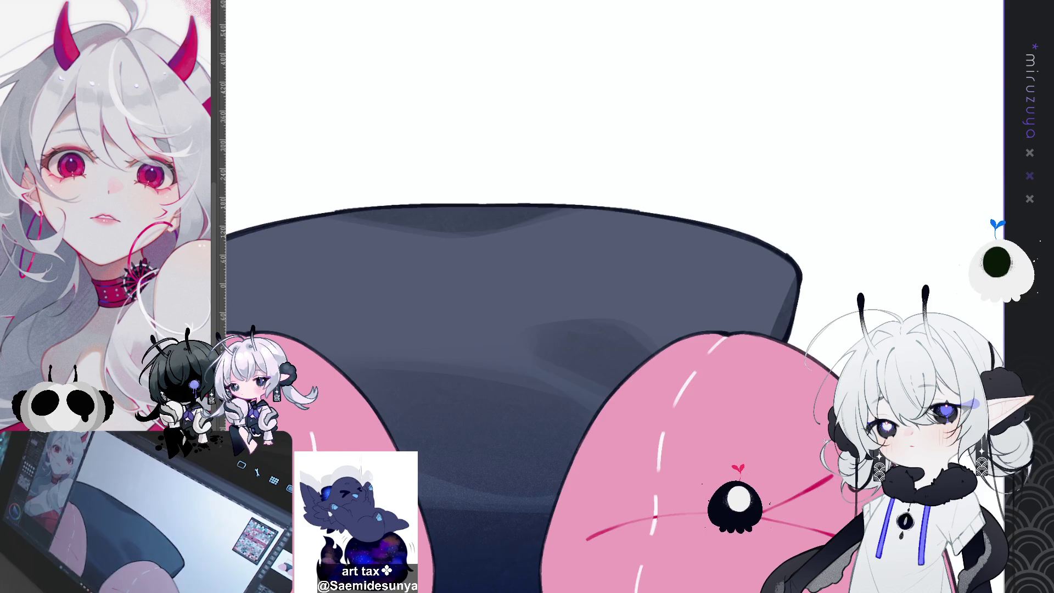
scroll(560, 291, "down", 3)
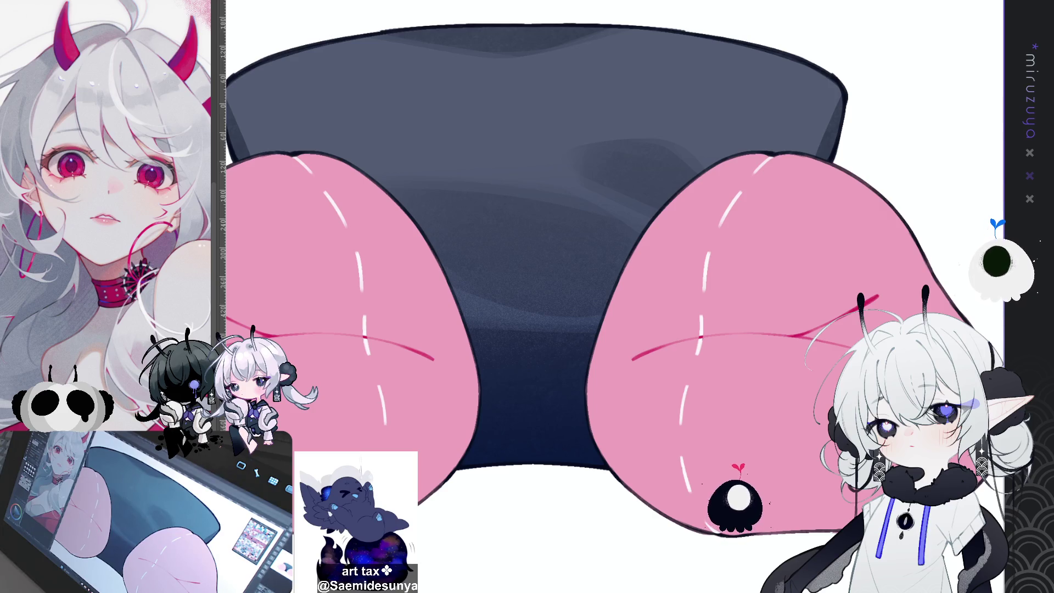
- Try a blue-purple gradient on the chair's lower part and discard it
scroll(614, 296, "down", 3)
scroll(614, 384, "up", 1)
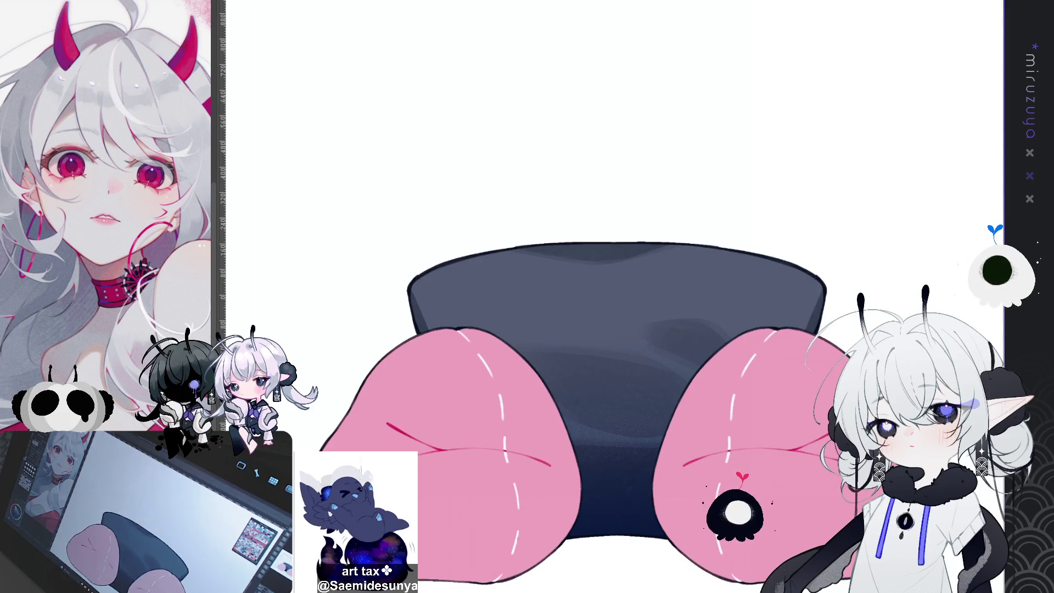
left_click_drag(961, 341, 958, 231)
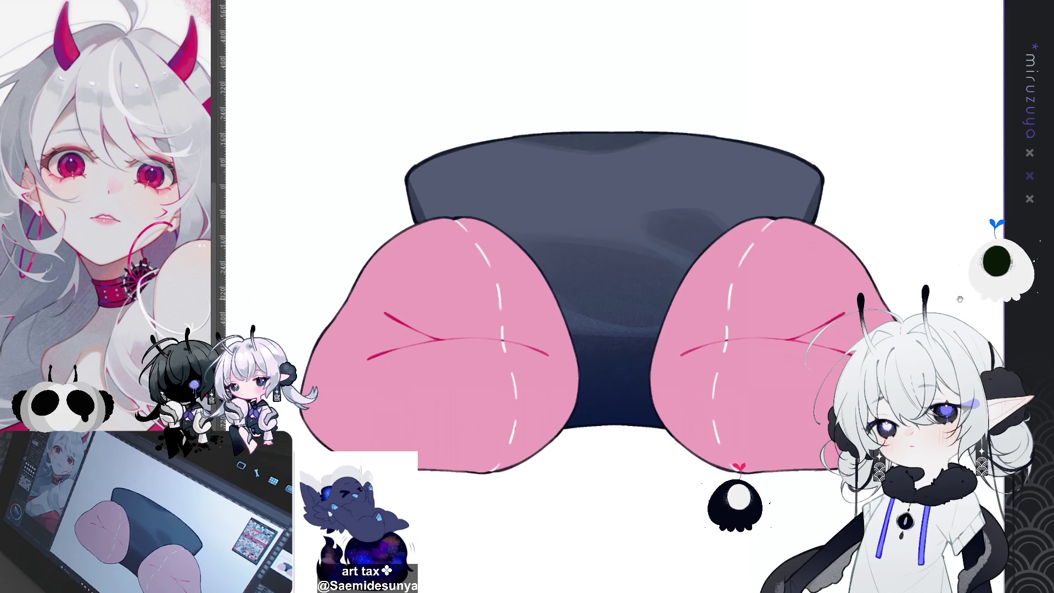
scroll(615, 329, "down", 2)
scroll(615, 329, "up", 1)
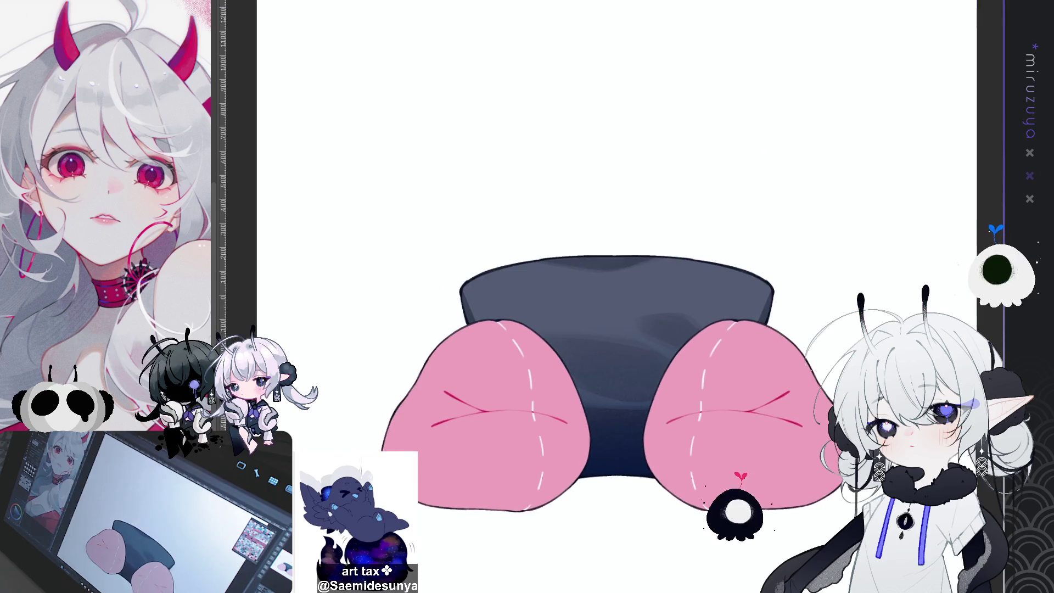
scroll(615, 329, "up", 3)
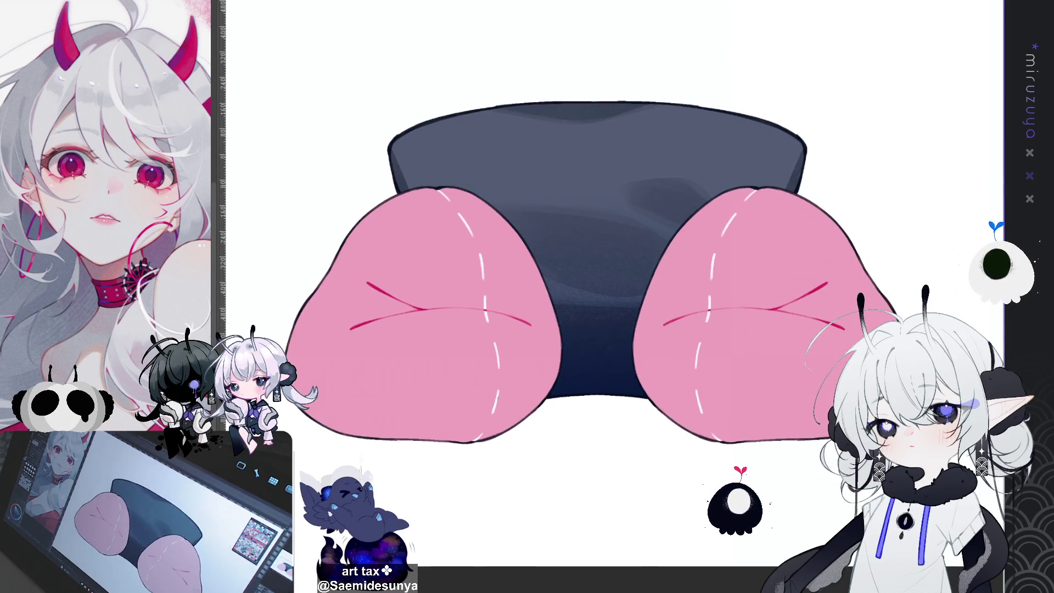
key("ctrl+z")
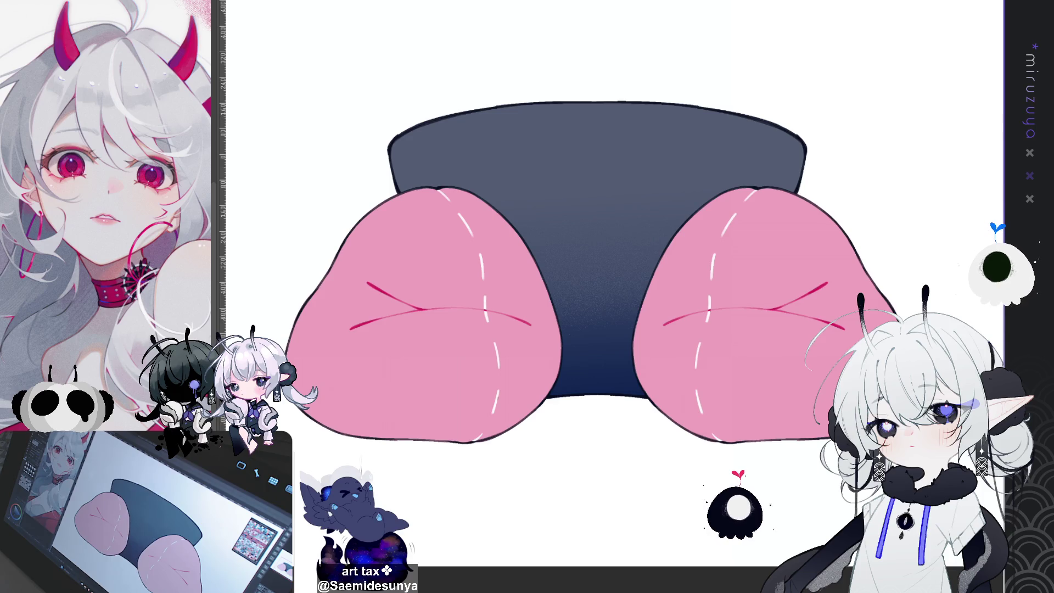
key("ctrl+y")
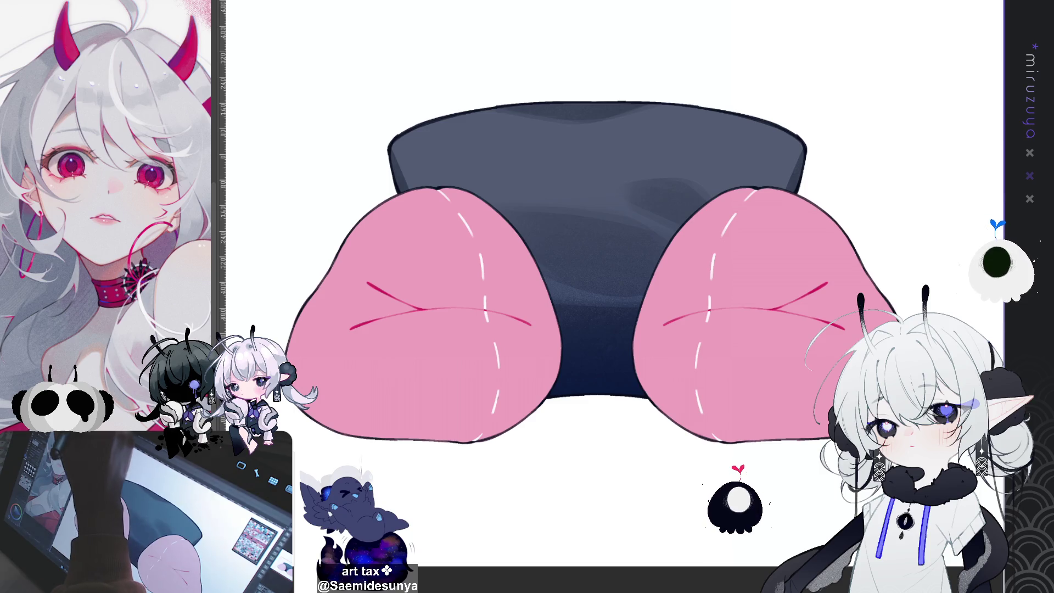
left_click_drag(595, 264, 596, 395)
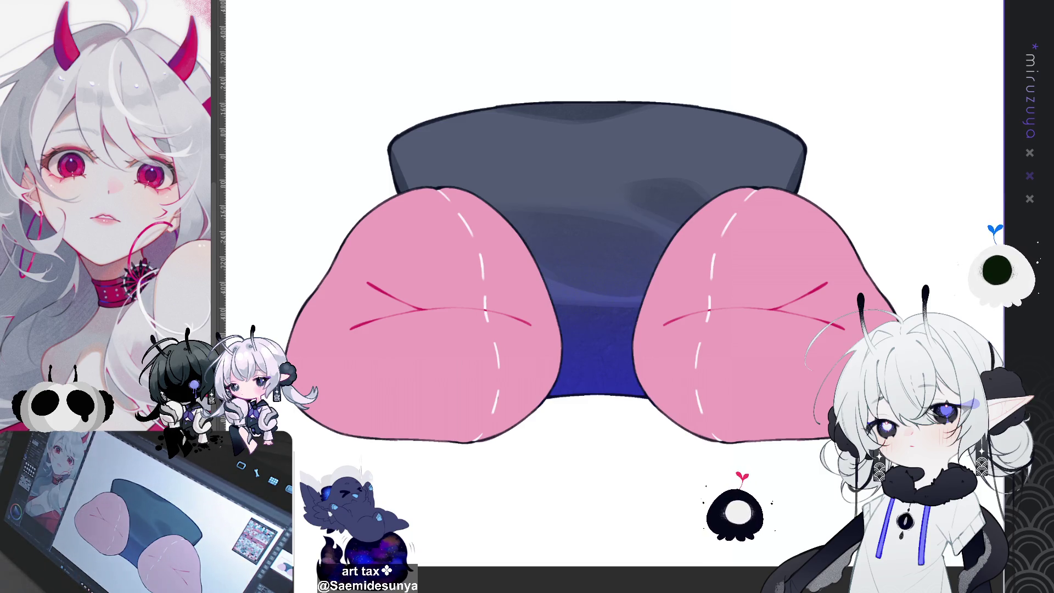
key("ctrl+z")
key("ctrl+z")
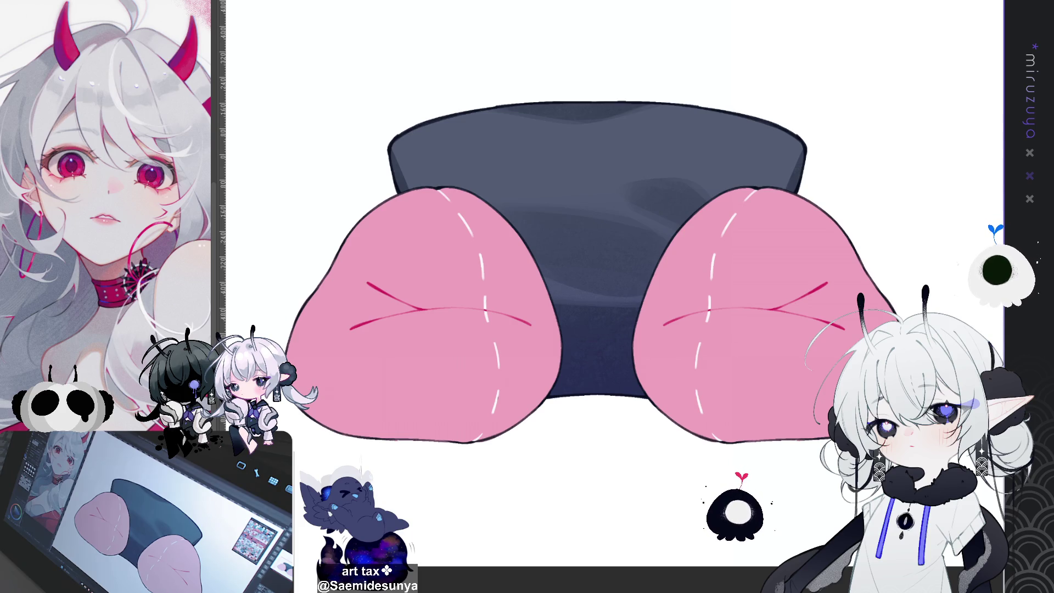
- Shade the top of the chair back with a darker vertical gradient
left_click_drag(714, 165, 738, 195)
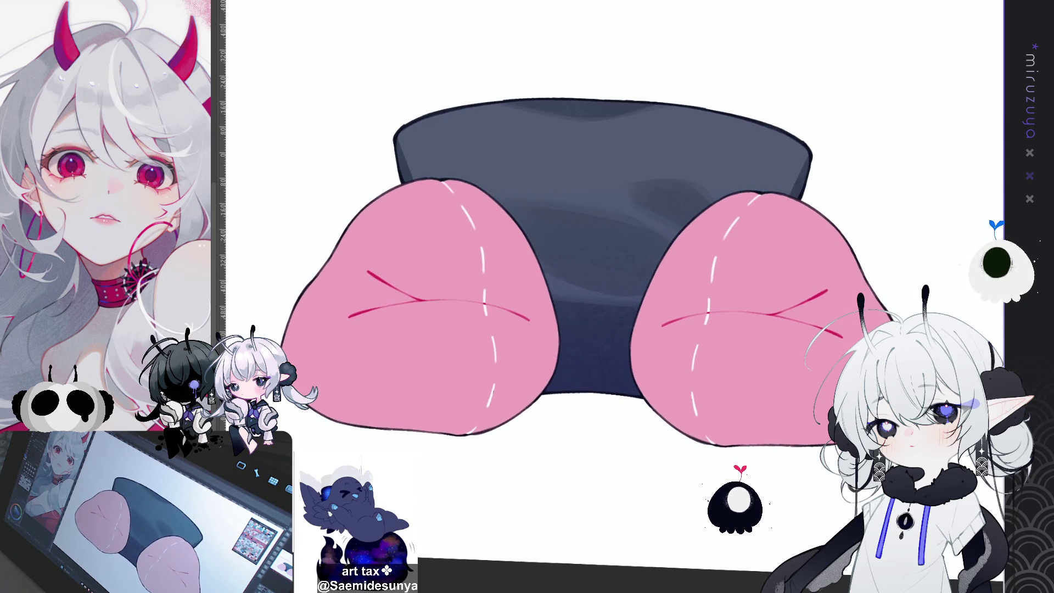
left_click_drag(603, 274, 615, 362)
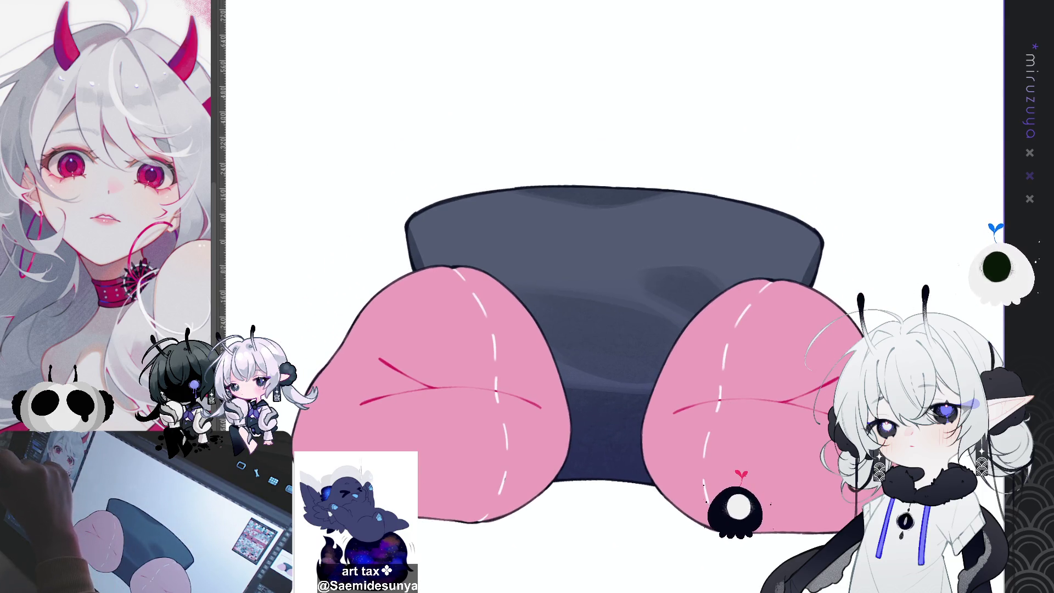
left_click_drag(628, 196, 628, 286)
scroll(647, 104, "up", 3)
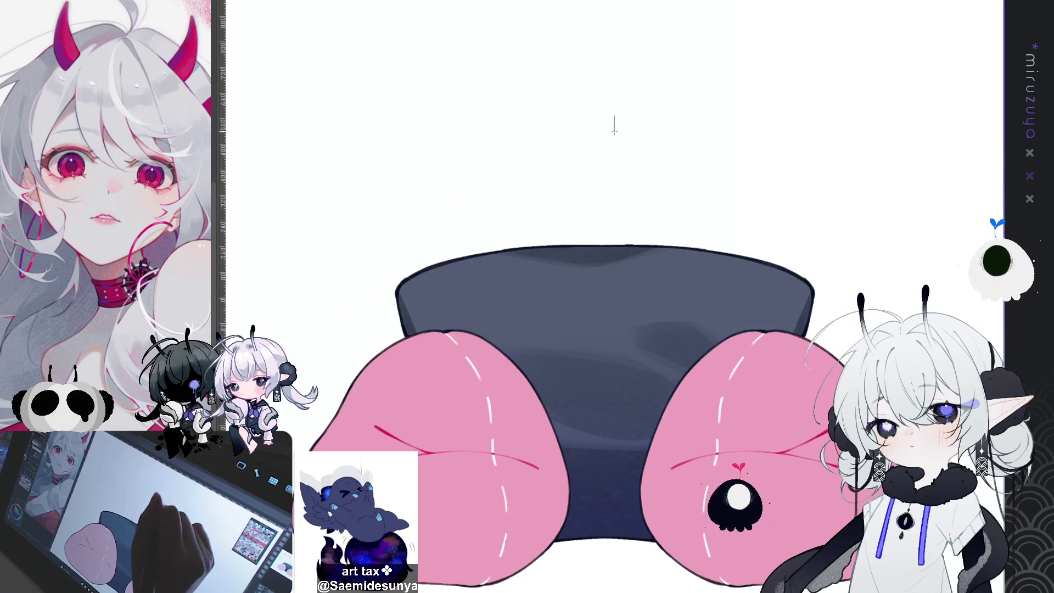
left_click_drag(607, 146, 608, 312)
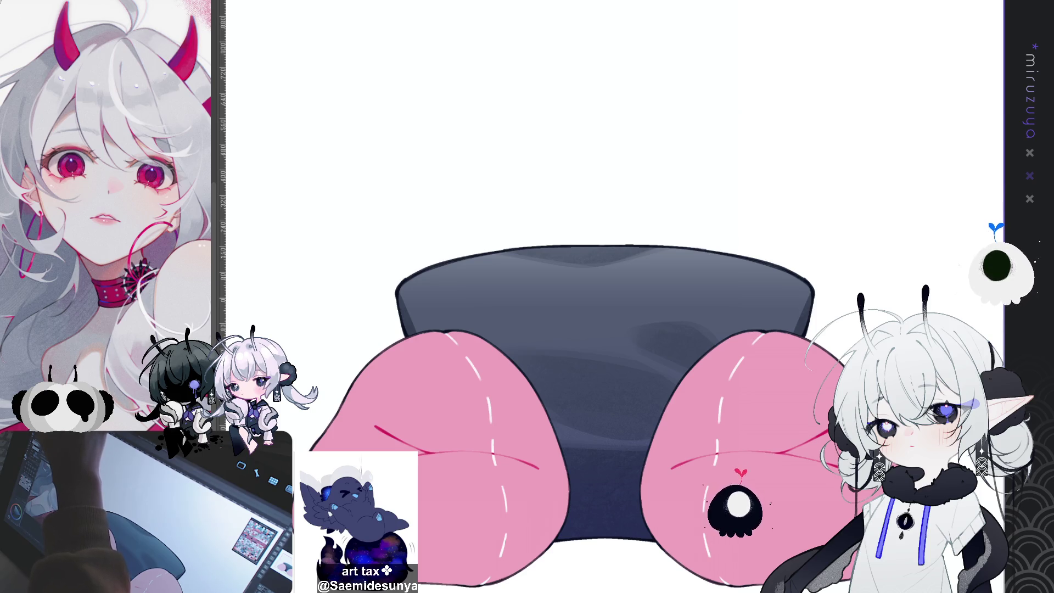
- Check the drawing's values in greyscale, then try an alternative colour scheme and revert it
key("ctrl+shift+u")
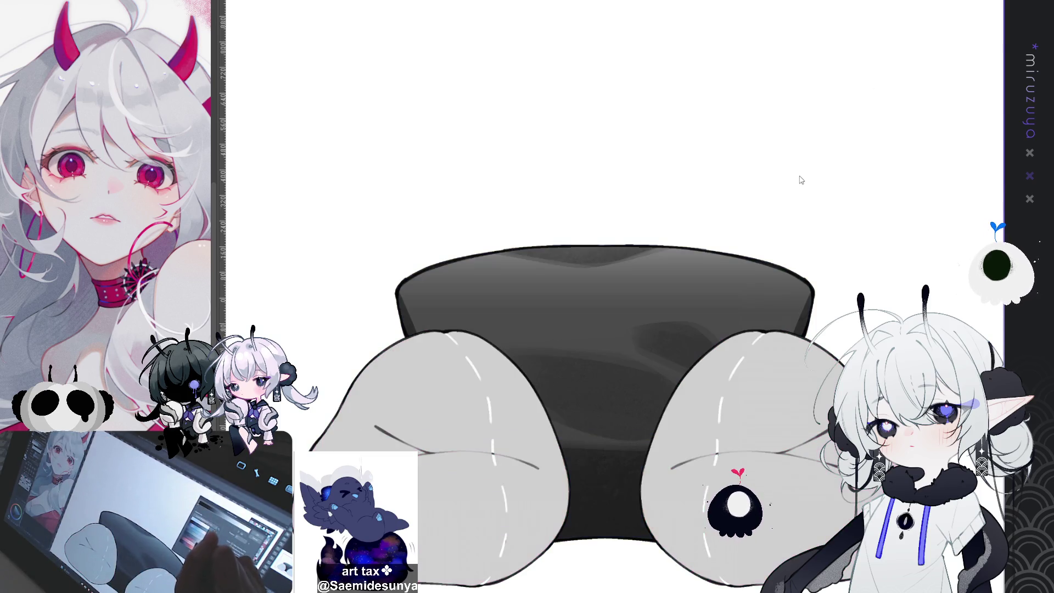
key("ctrl+u")
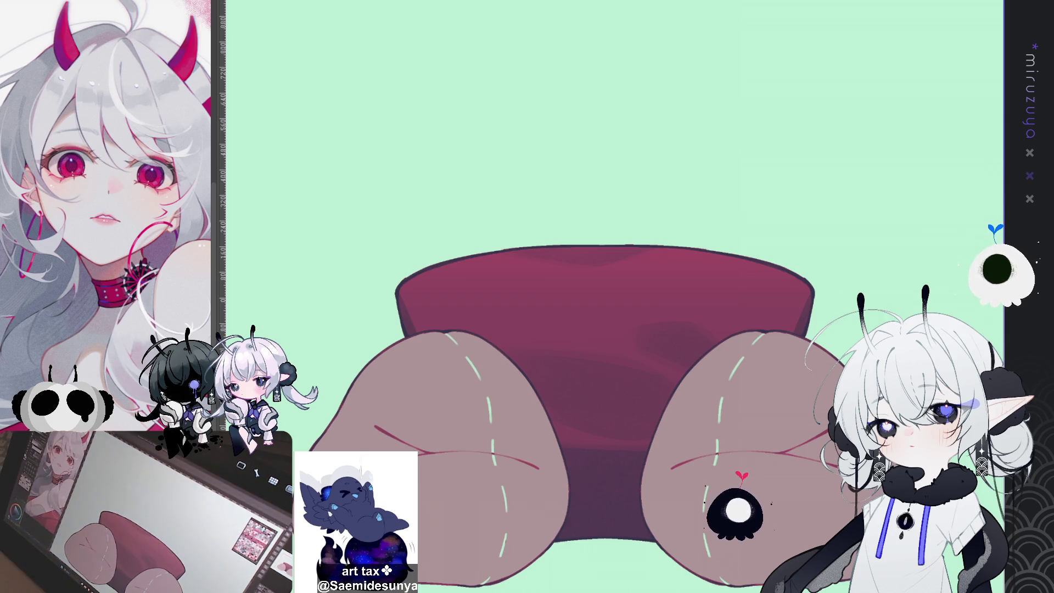
key("ctrl+z")
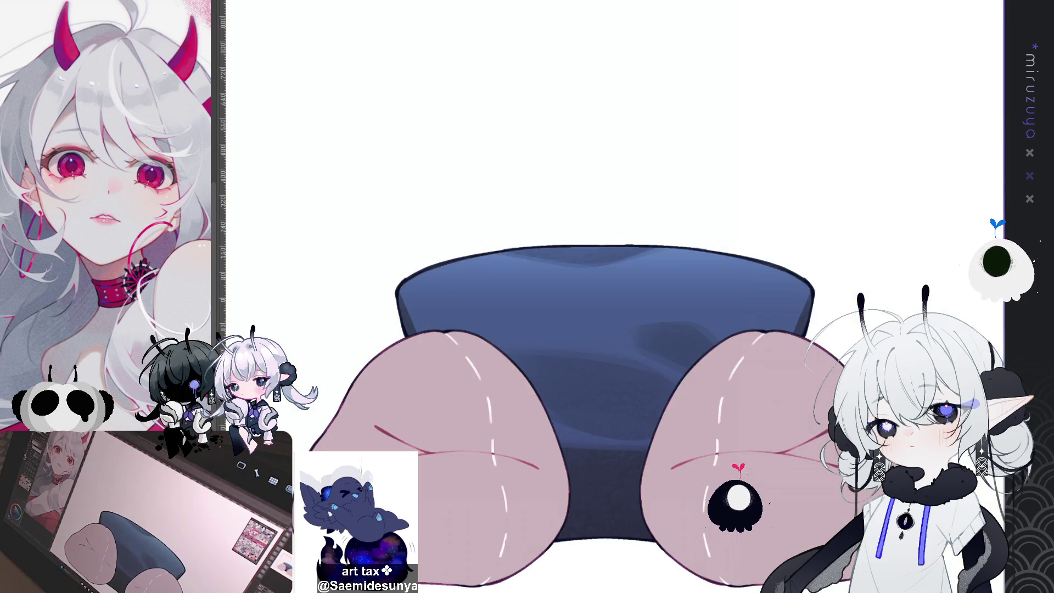
scroll(604, 357, "down", 2)
scroll(604, 329, "down", 3)
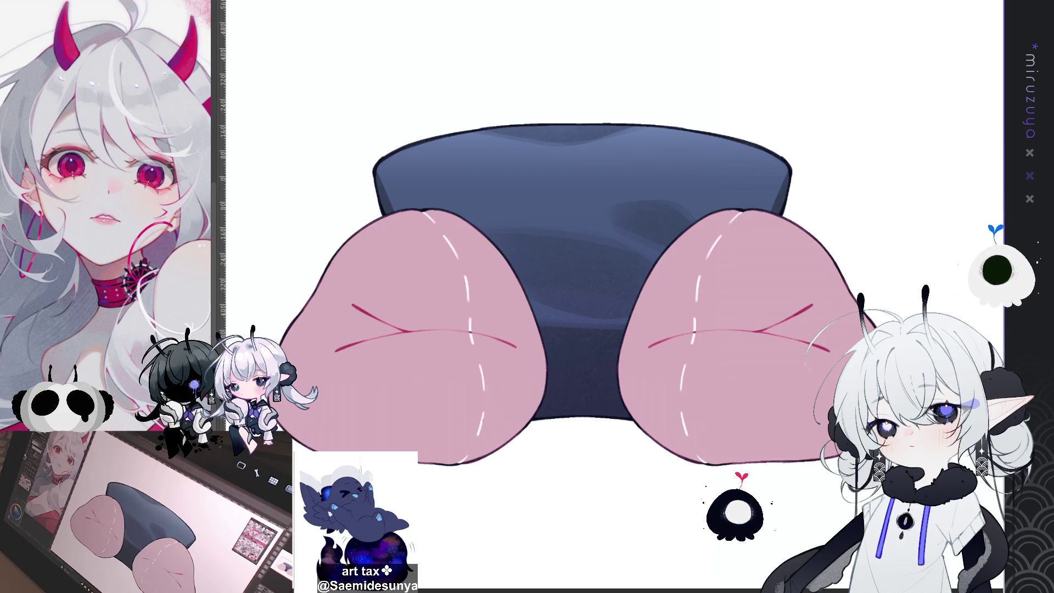
- Select the whole canvas, clear the old pink cushion fills, and deselect
key("ctrl+a")
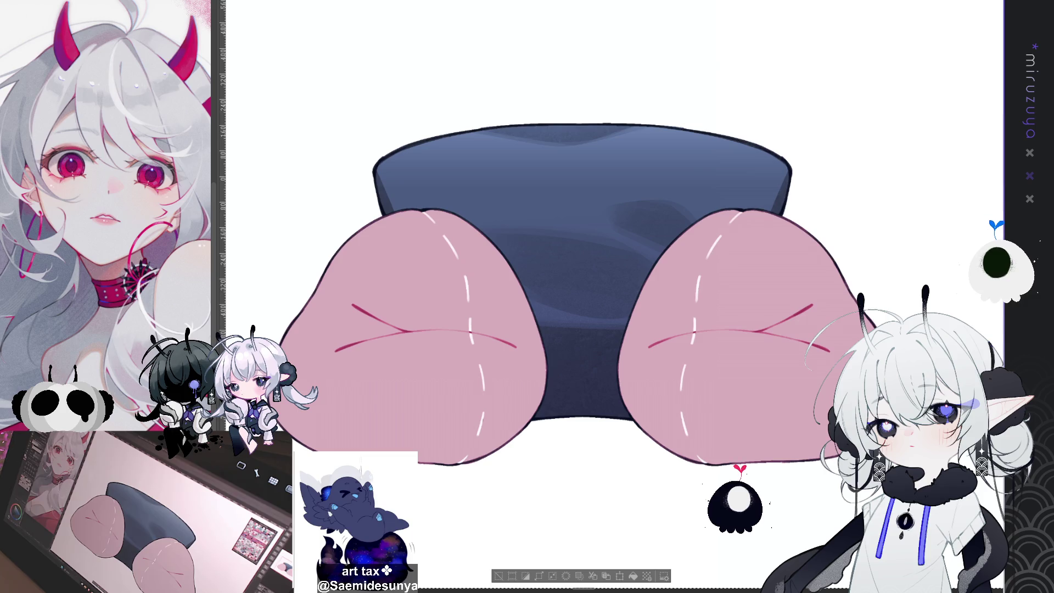
key("Delete")
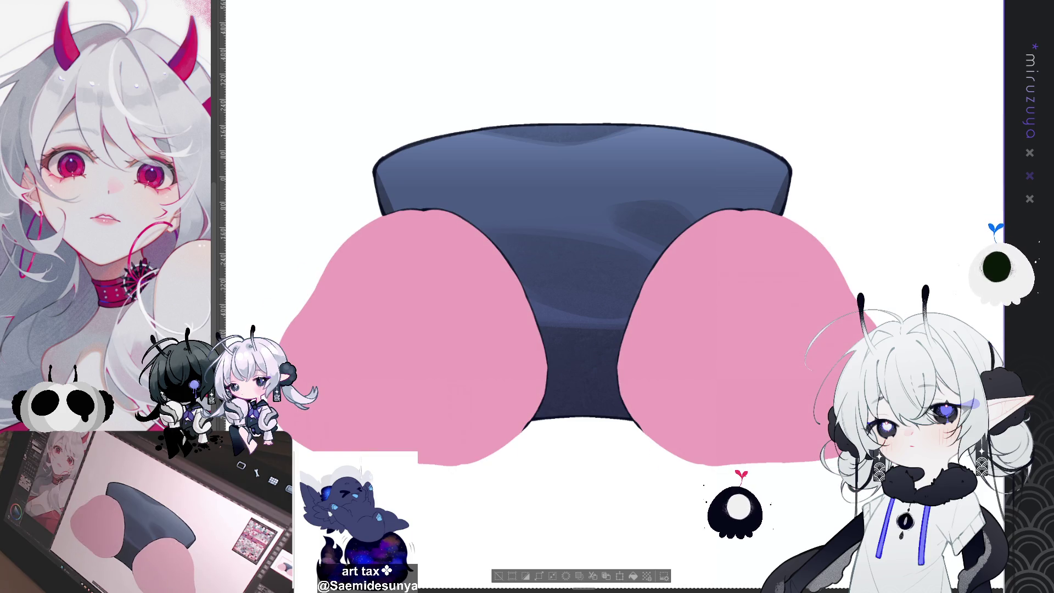
key("Delete")
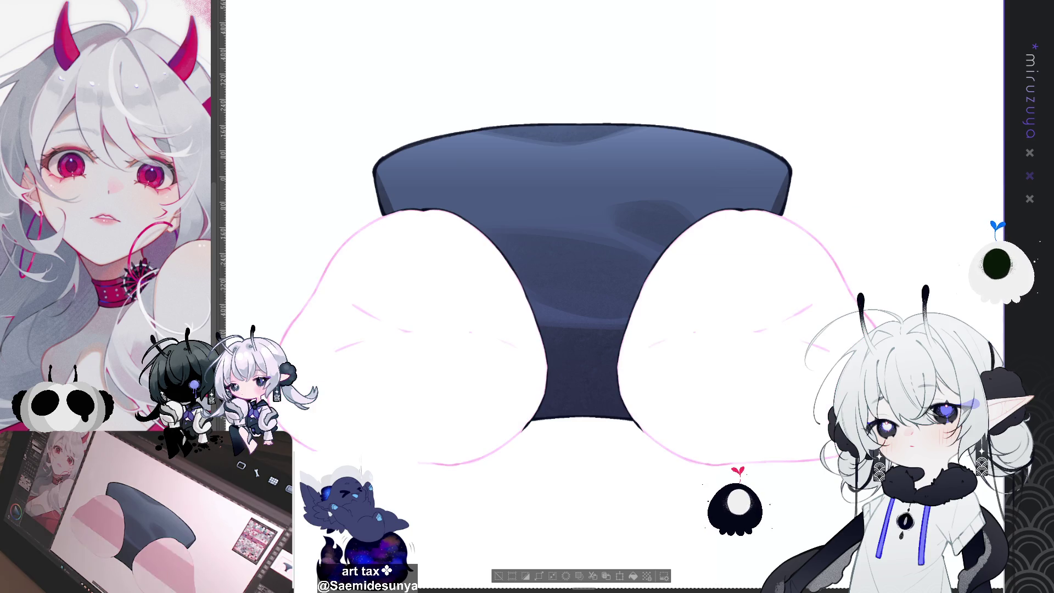
key("ctrl+d")
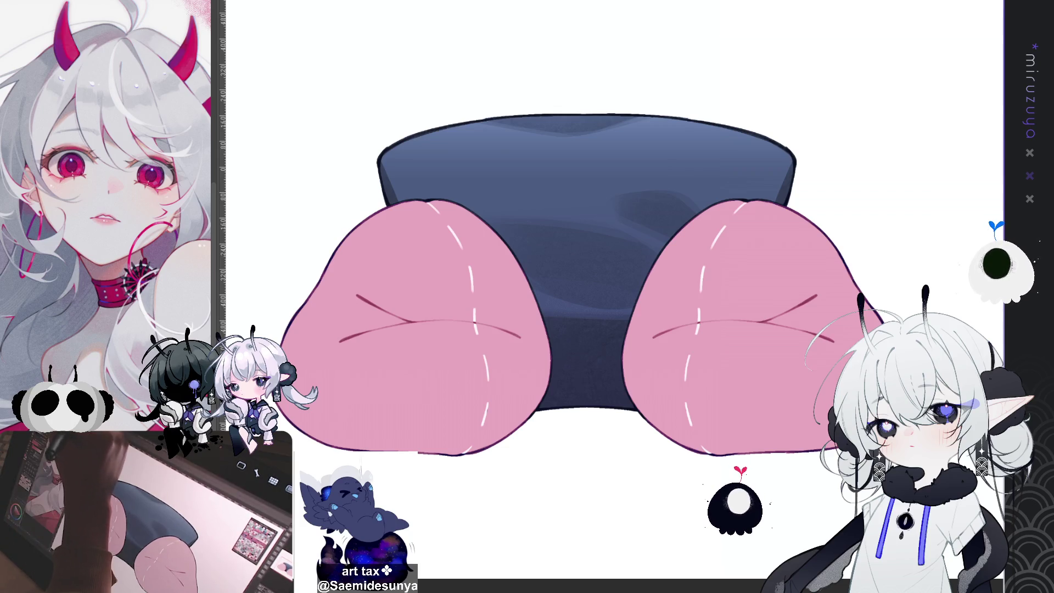
- Fill both cushions with dark magenta and brighten them toward crimson
key("alt+BackSpace")
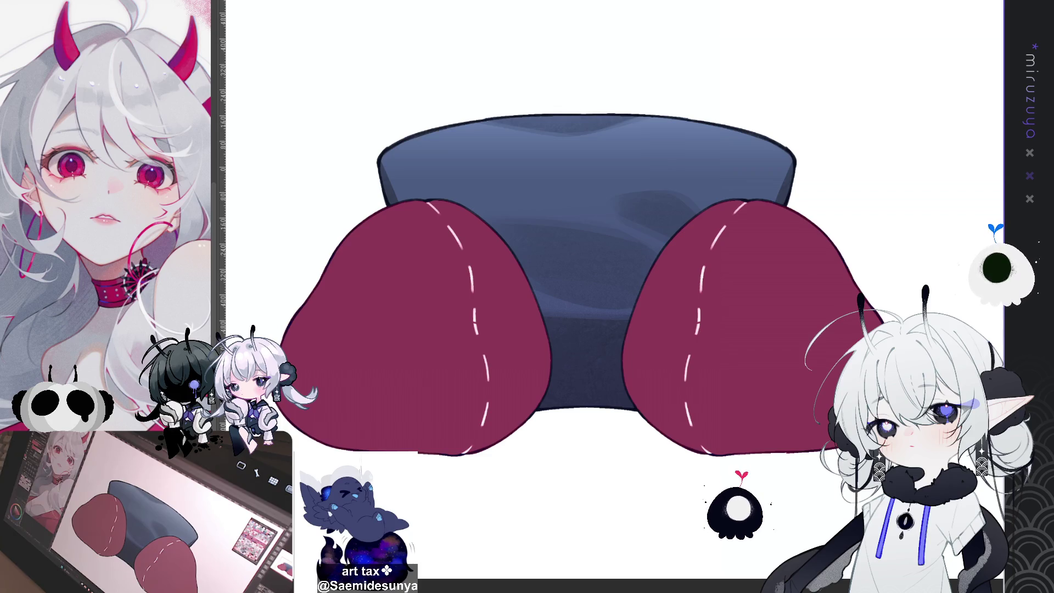
key("alt+BackSpace")
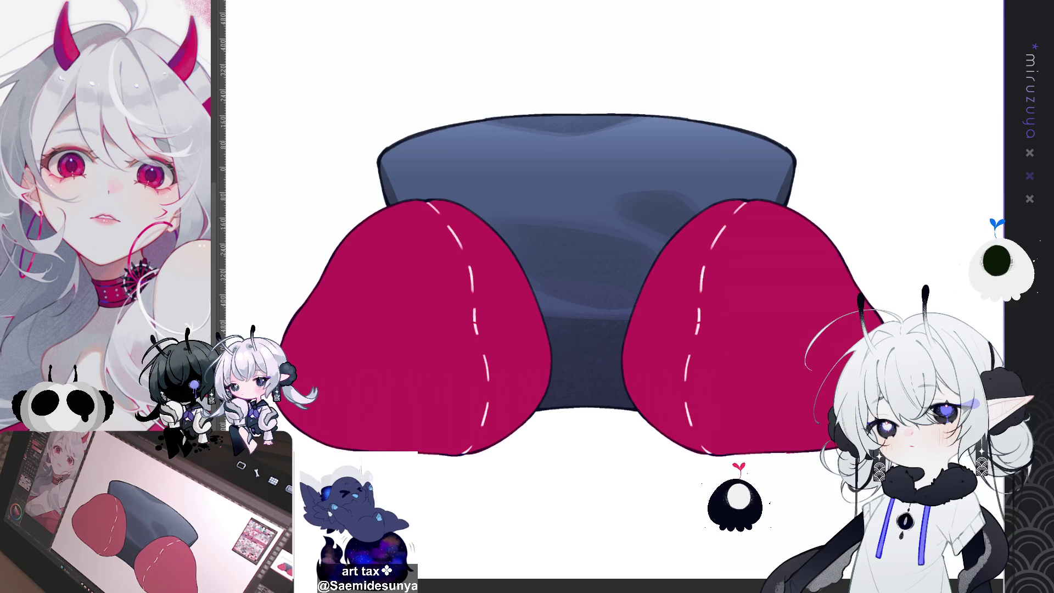
key("ctrl+z")
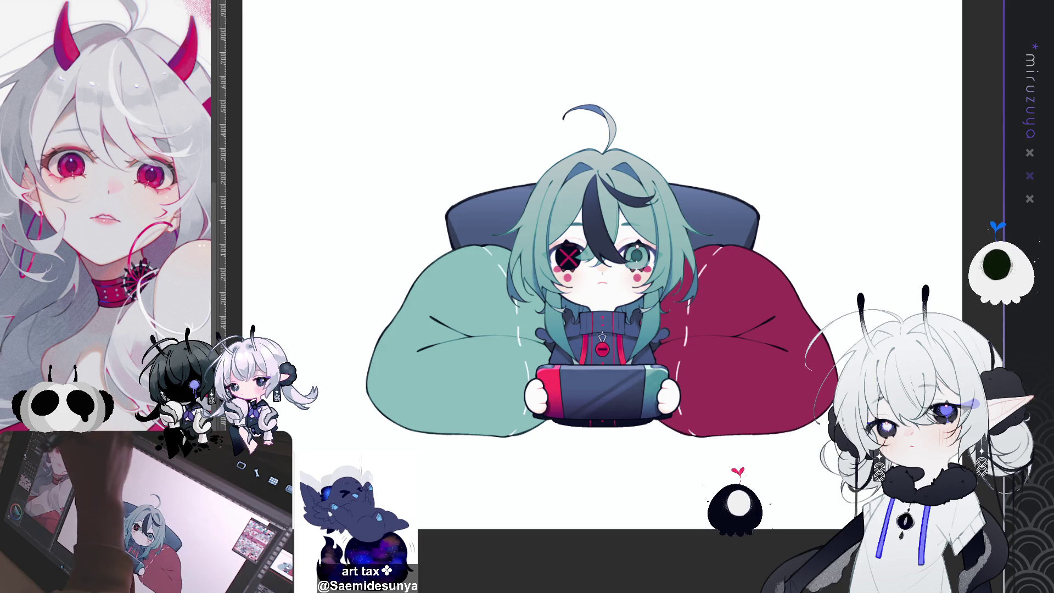
- Compare pillow fills, then deepen them to teal on the left and crimson on the right
key("Delete")
key("ctrl+z")
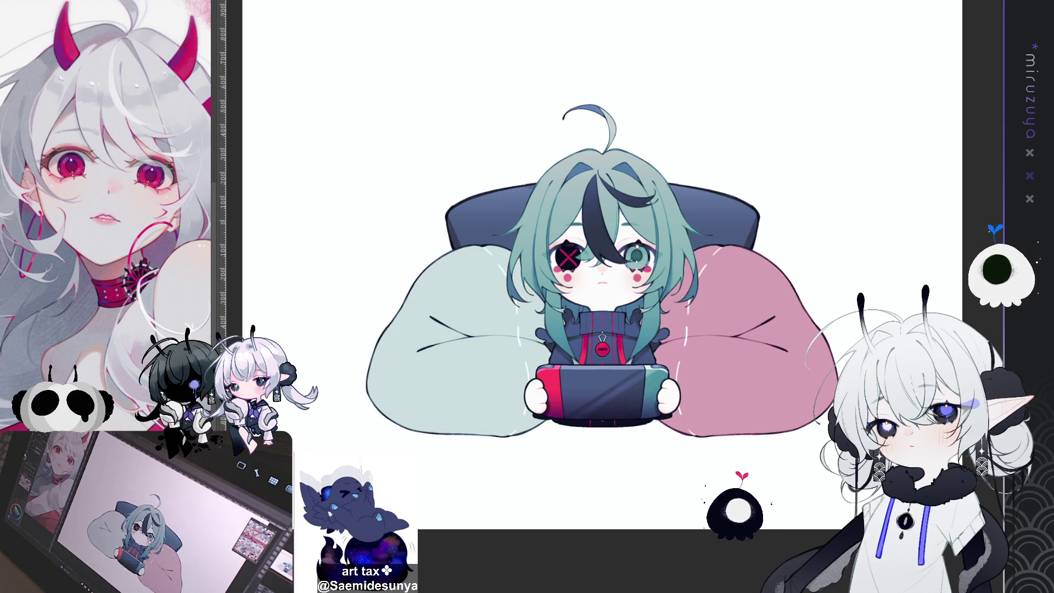
key("ctrl+z")
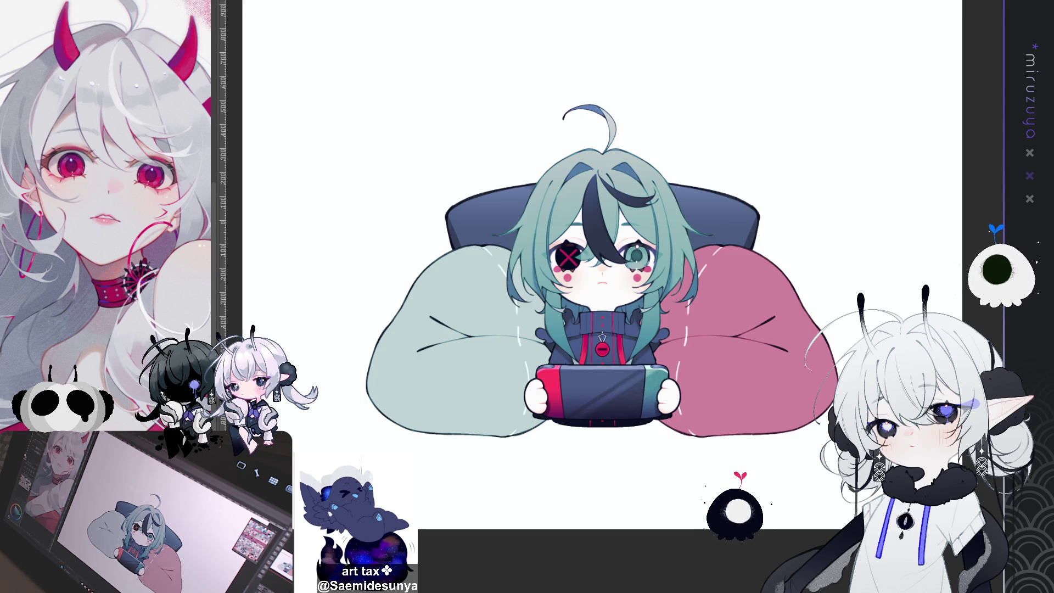
key("ctrl+y")
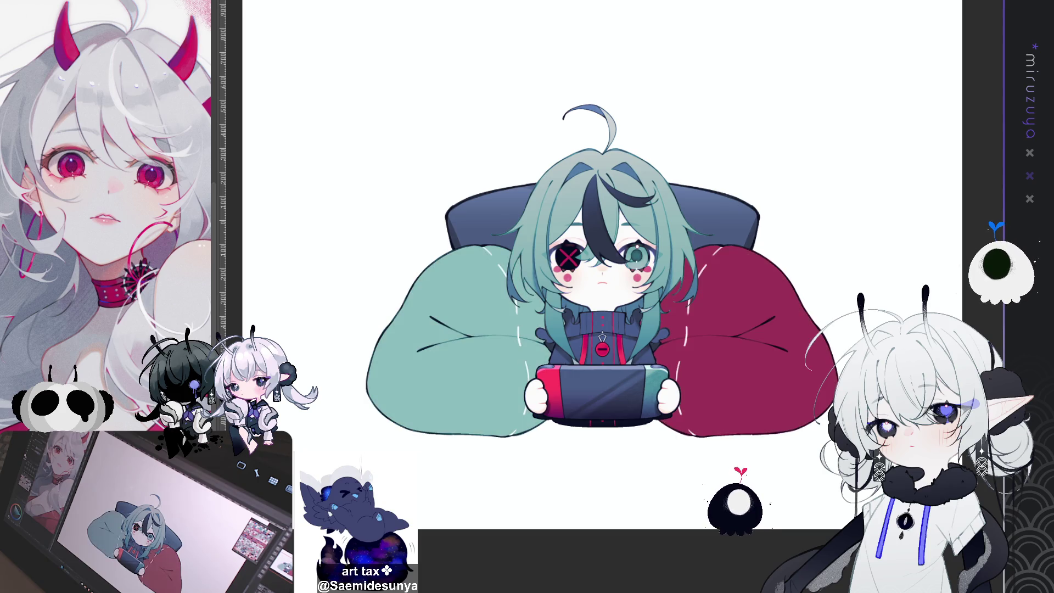
key("ctrl+plus")
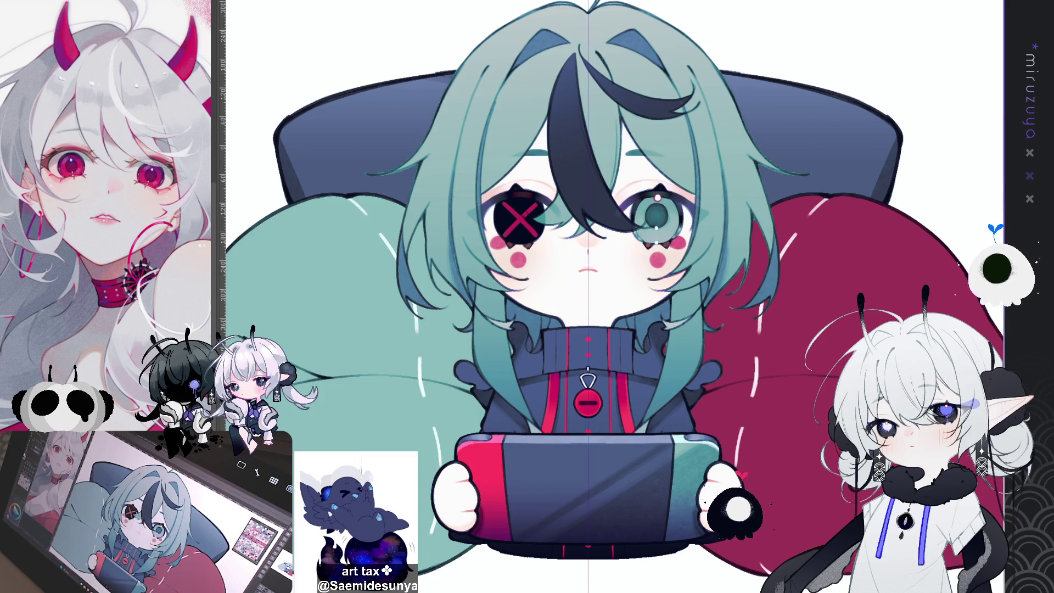
- Paint darker shading on the hair strands beside the left and right cheeks
key("ctrl+minus")
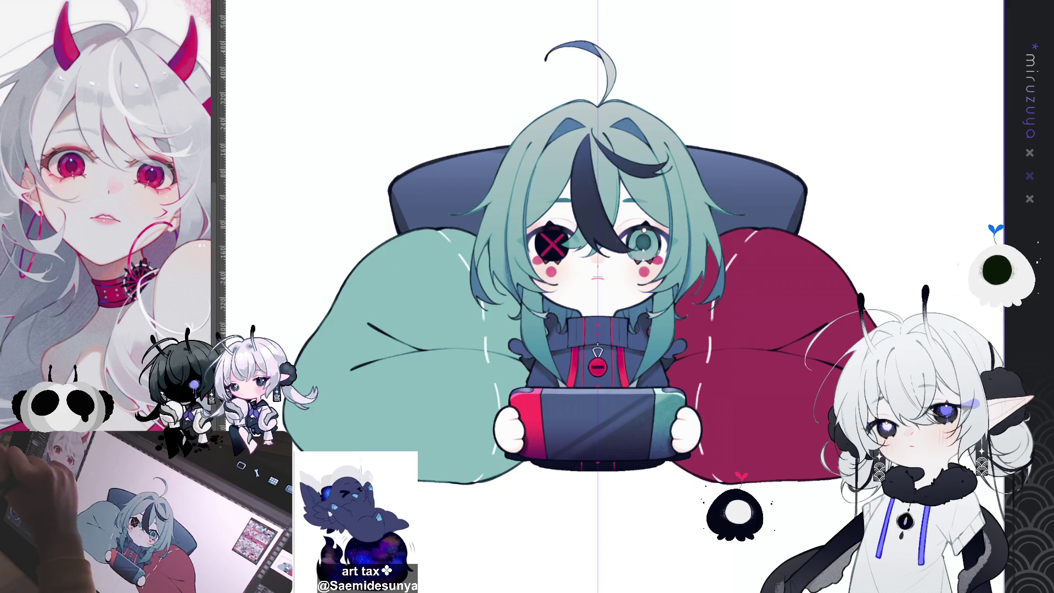
mouse_move(494, 296)
left_mouse_down()
mouse_move(522, 417)
mouse_move(510, 375)
left_mouse_up()
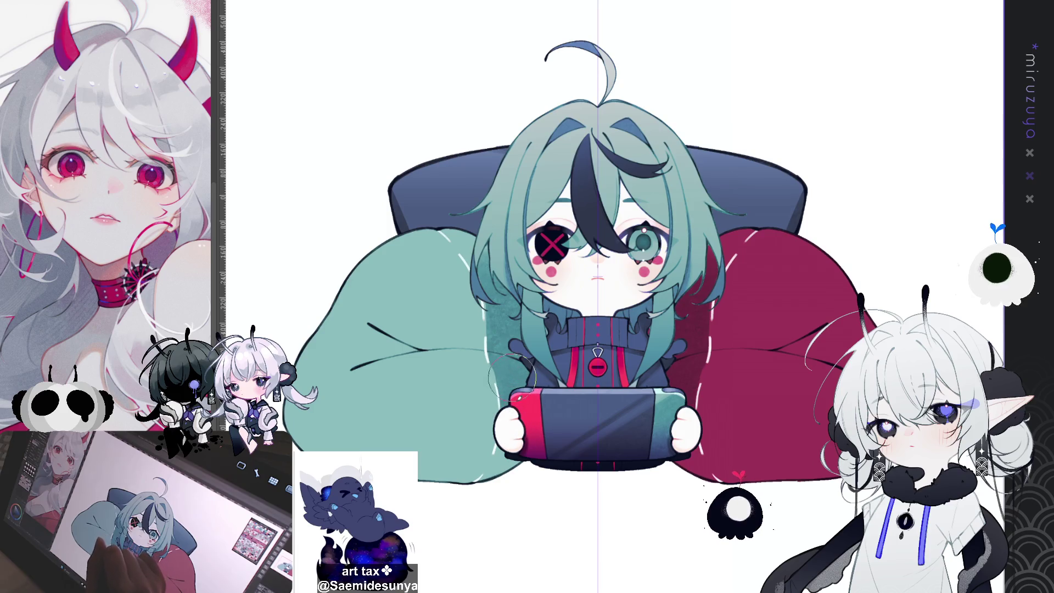
mouse_move(508, 274)
left_mouse_down()
mouse_move(455, 231)
mouse_move(494, 258)
mouse_move(521, 373)
mouse_move(476, 384)
left_mouse_up()
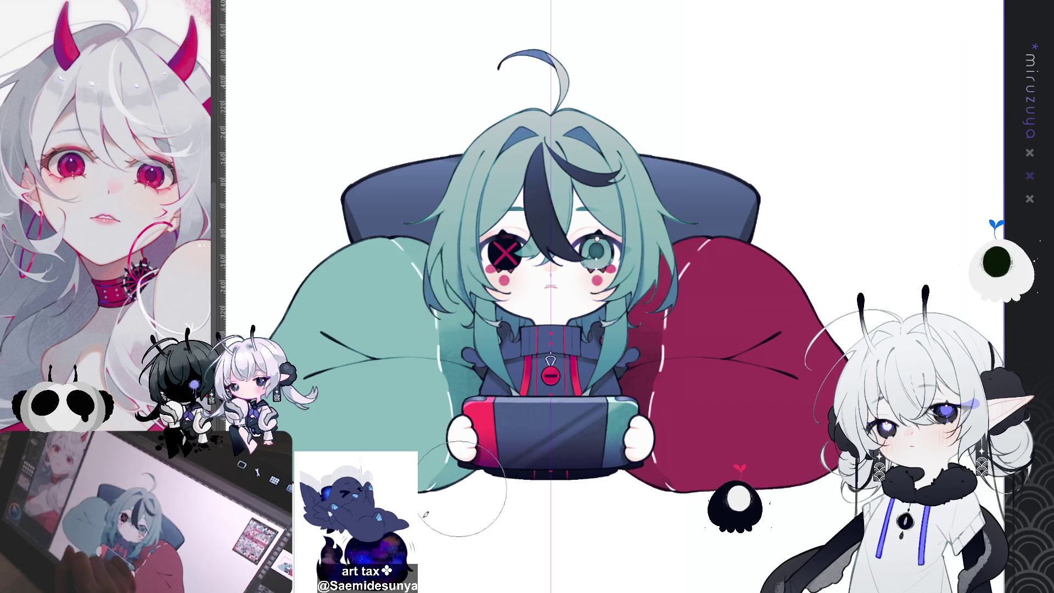
mouse_move(803, 437)
left_mouse_down()
mouse_move(789, 442)
mouse_move(866, 409)
left_mouse_up()
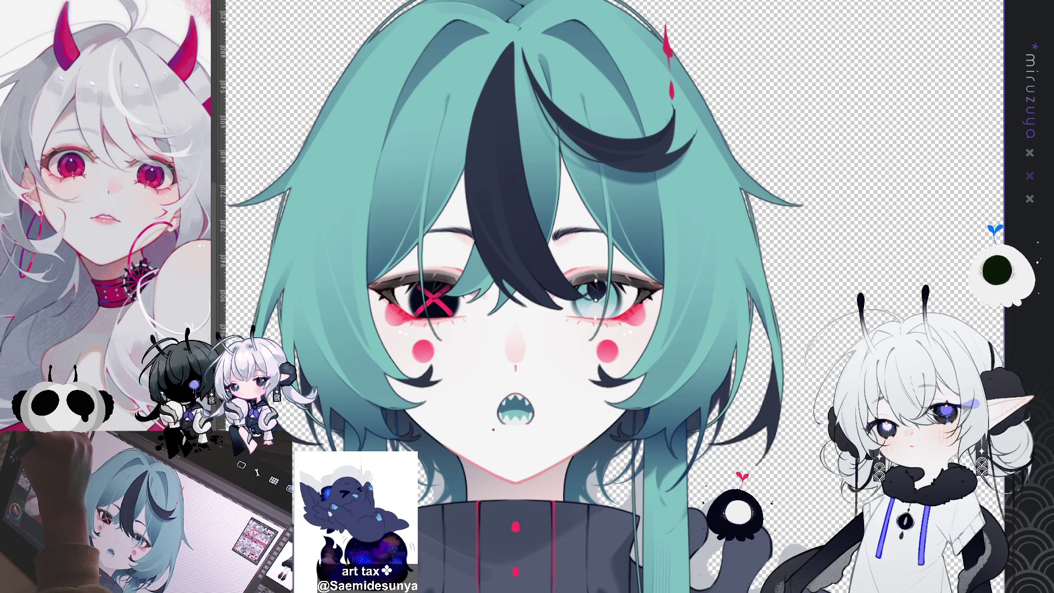
- Pan across the reference sheet to the column of X colour swatches
mouse_move(712, 163)
left_mouse_down()
mouse_move(708, 200)
mouse_move(713, 164)
mouse_move(874, 118)
left_mouse_up()
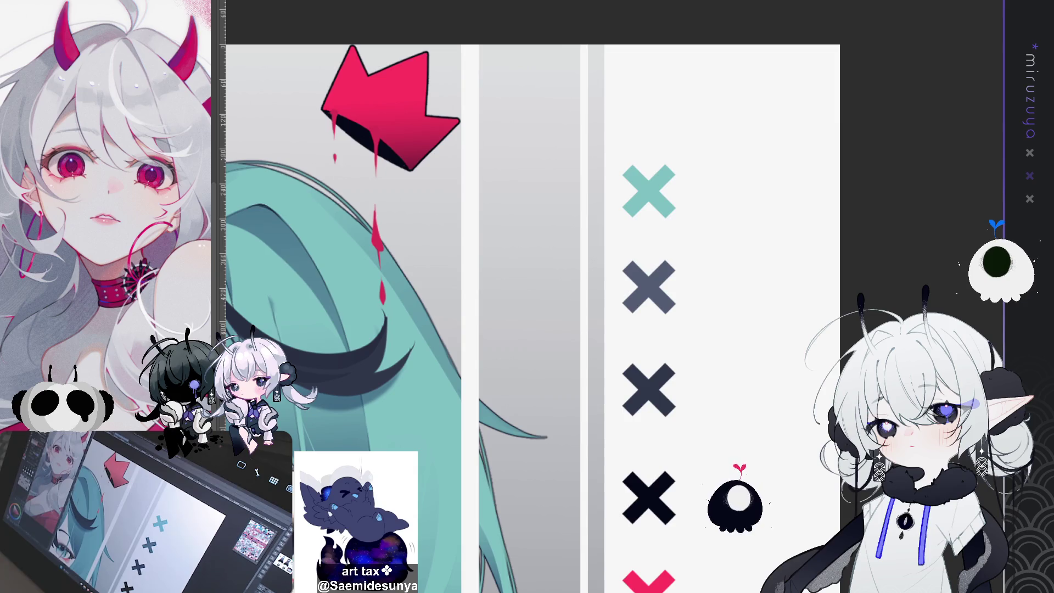
- Circle the teal X swatch in red, retrying the ring on the third swatch
mouse_move(622, 142)
left_mouse_down()
mouse_move(658, 139)
mouse_move(696, 226)
mouse_move(659, 132)
left_mouse_up()
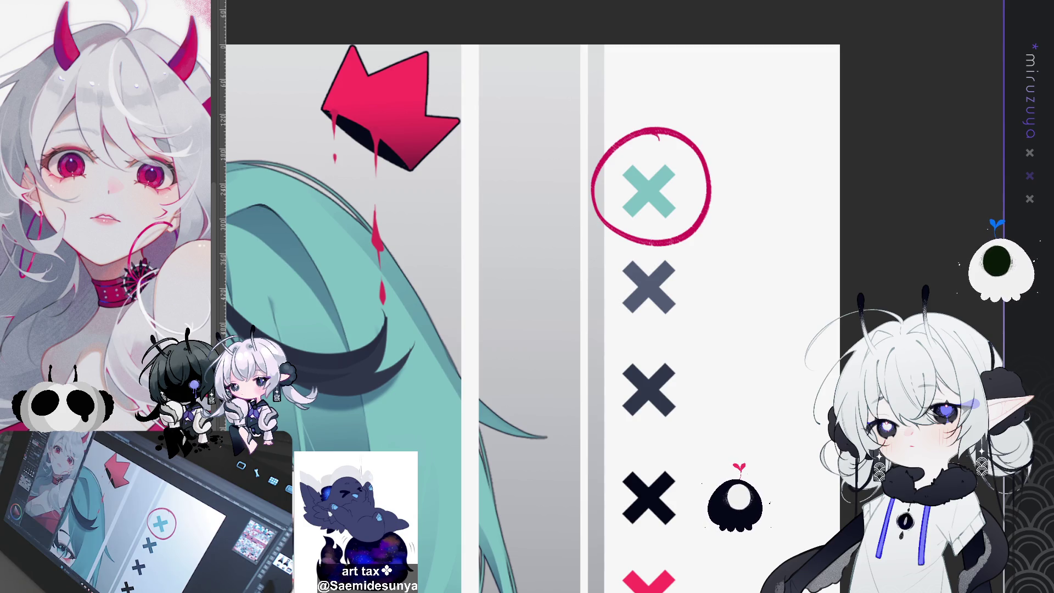
mouse_move(439, 329)
left_mouse_down()
mouse_move(639, 217)
mouse_move(625, 215)
left_mouse_up()
scroll(439, 296, "up", 1)
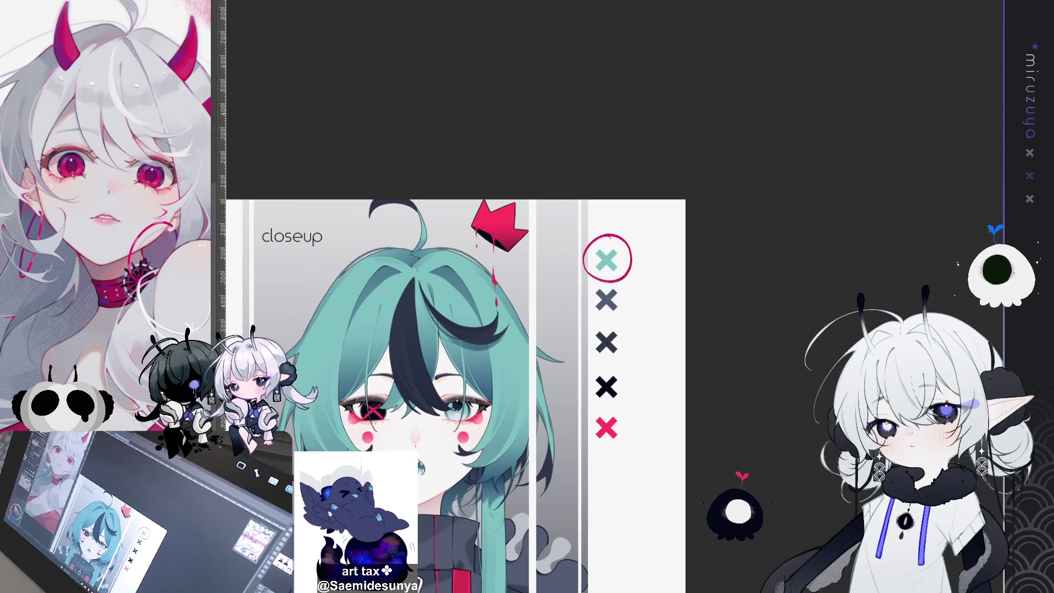
left_click_drag(490, 437, 766, 316)
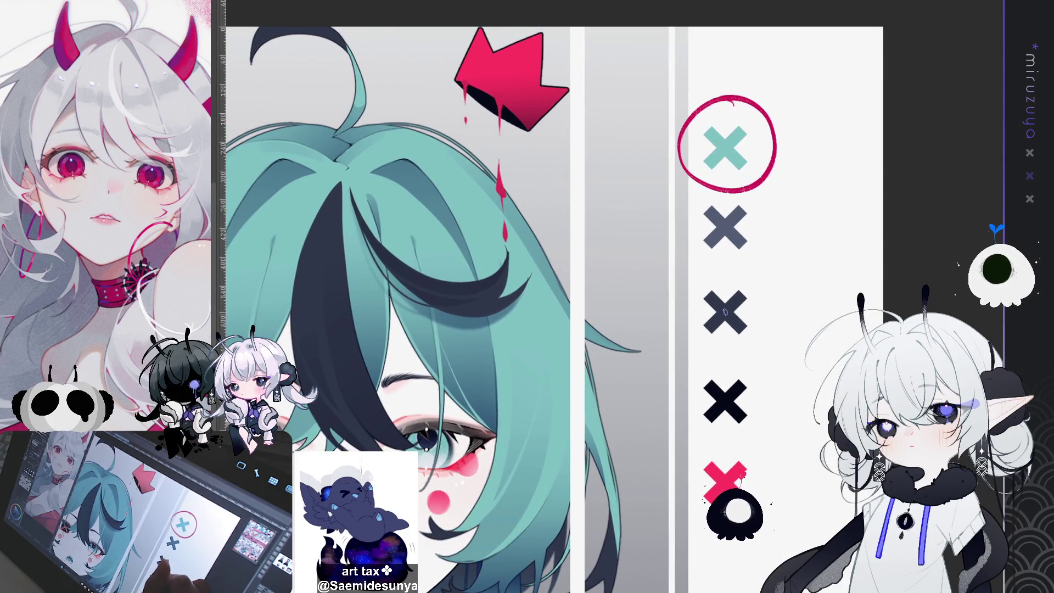
mouse_move(741, 266)
left_mouse_down()
mouse_move(796, 296)
mouse_move(754, 259)
mouse_move(691, 277)
mouse_move(778, 284)
mouse_move(672, 351)
mouse_move(764, 275)
left_mouse_up()
key("ctrl+z")
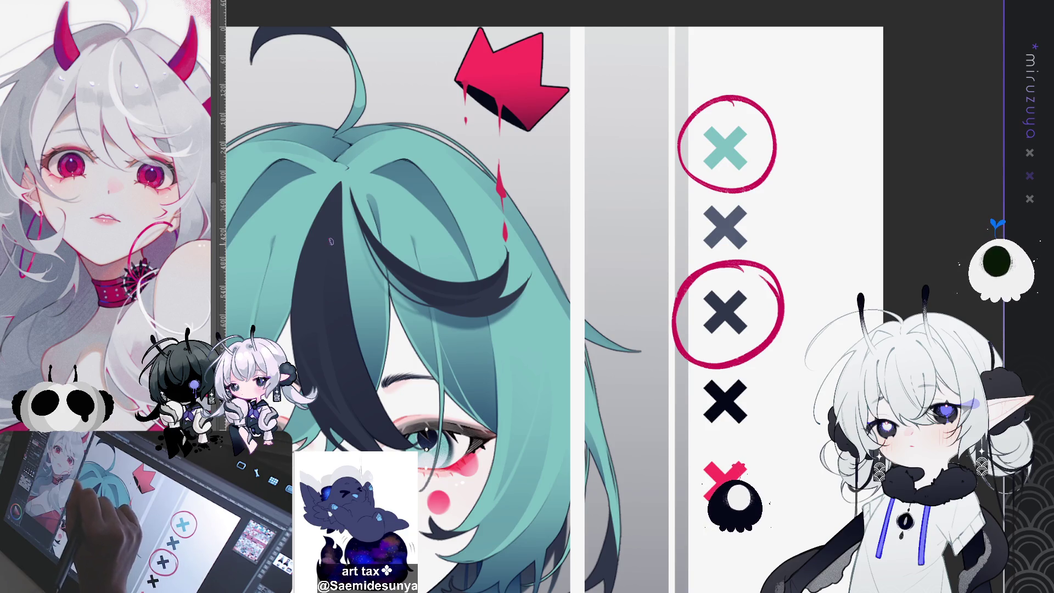
- Draw red lines linking the third and teal X swatches to the hair
left_click_drag(328, 240, 648, 312)
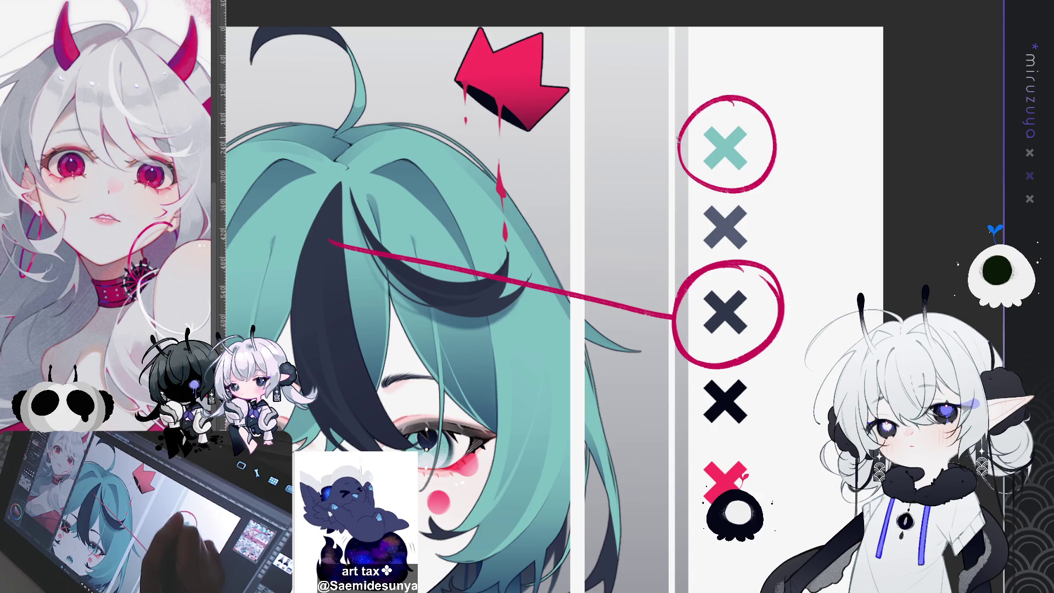
left_click_drag(680, 140, 520, 264)
key("ctrl+z")
left_click_drag(681, 140, 483, 233)
- Circle the grey second X swatch and run a red line to the hoodie
scroll(800, 410, "down", 3)
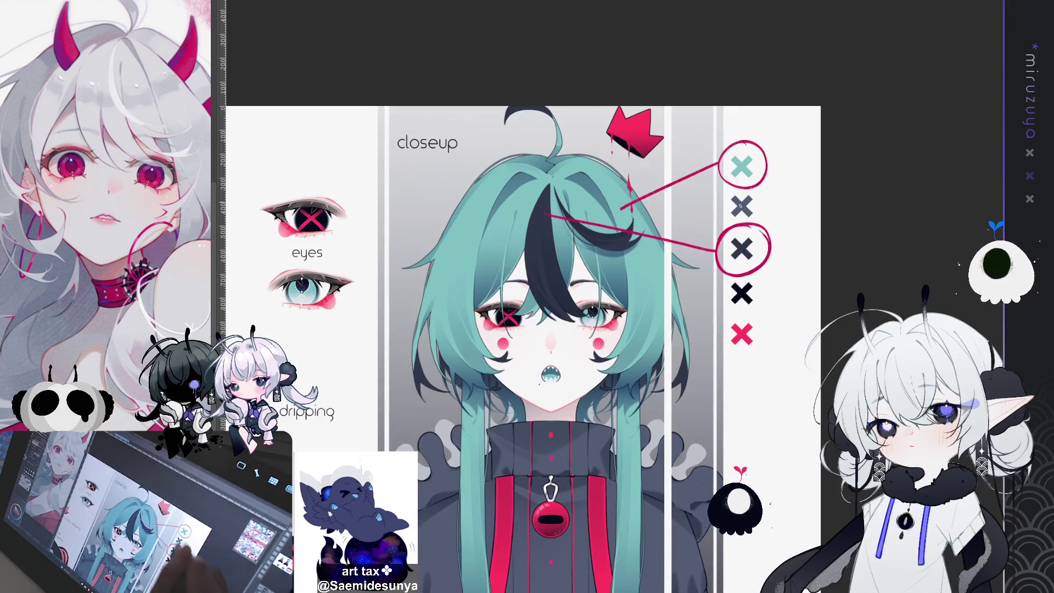
left_click_drag(735, 329, 725, 316)
mouse_move(732, 185)
left_mouse_down()
mouse_move(755, 229)
mouse_move(763, 192)
left_mouse_up()
left_click_drag(716, 223, 593, 452)
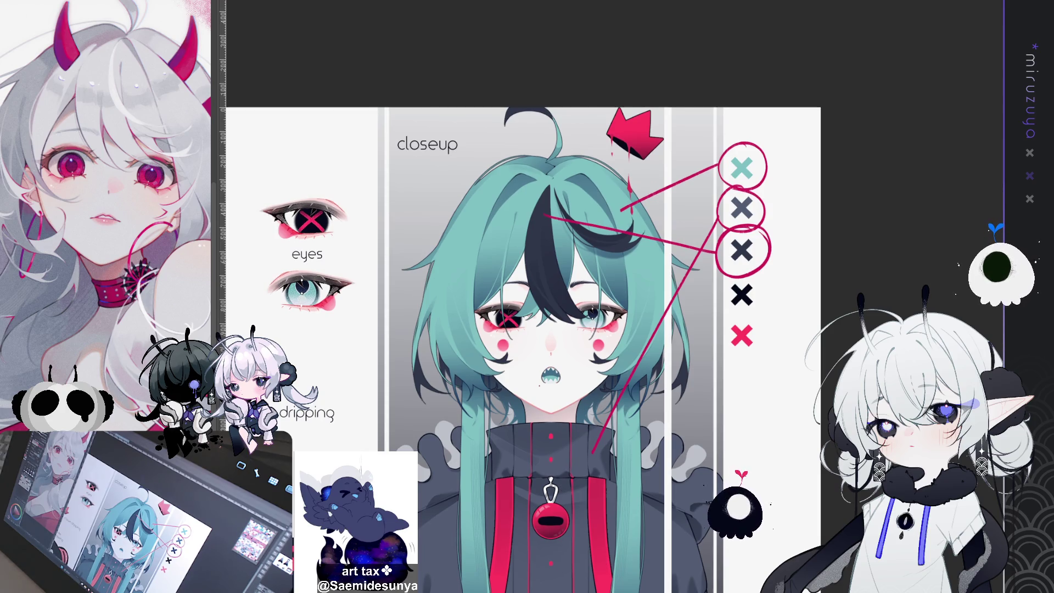
- Ring the fourth black and fifth red X swatches, with a long red line to the hoodie ear
scroll(524, 348, "down", 2)
mouse_move(759, 228)
left_mouse_down()
mouse_move(789, 243)
mouse_move(775, 216)
mouse_move(665, 280)
left_mouse_up()
left_click_drag(754, 254, 461, 412)
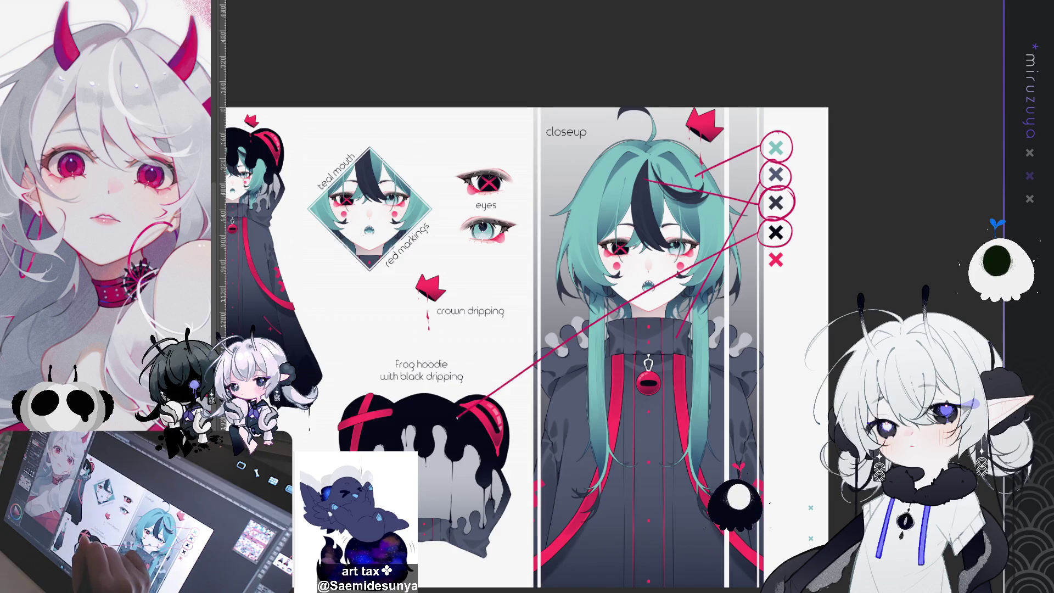
mouse_move(775, 243)
left_mouse_down()
mouse_move(760, 253)
mouse_move(709, 140)
left_mouse_up()
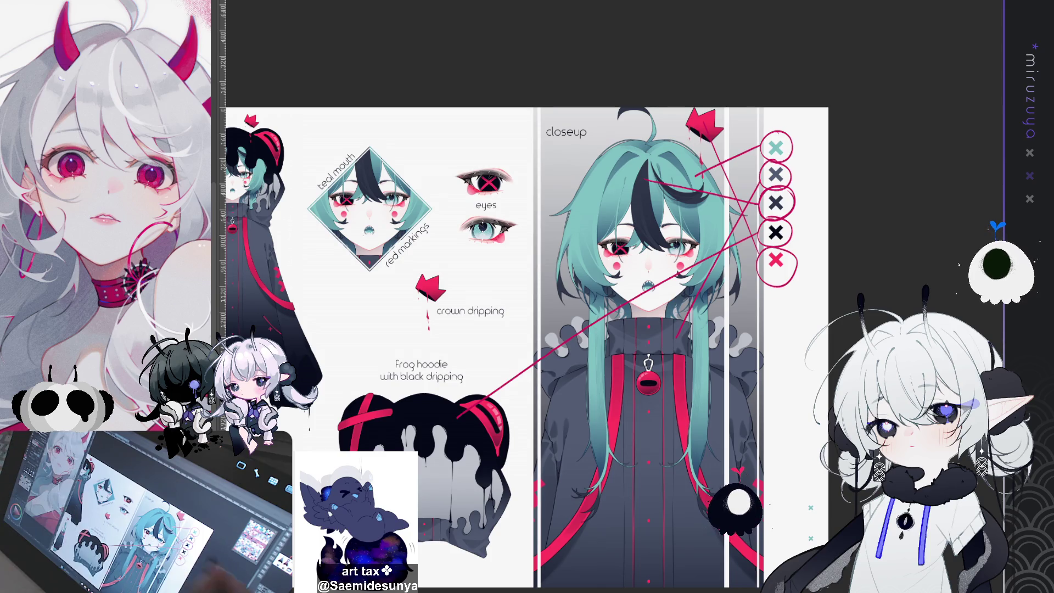
scroll(647, 247, "up", 5)
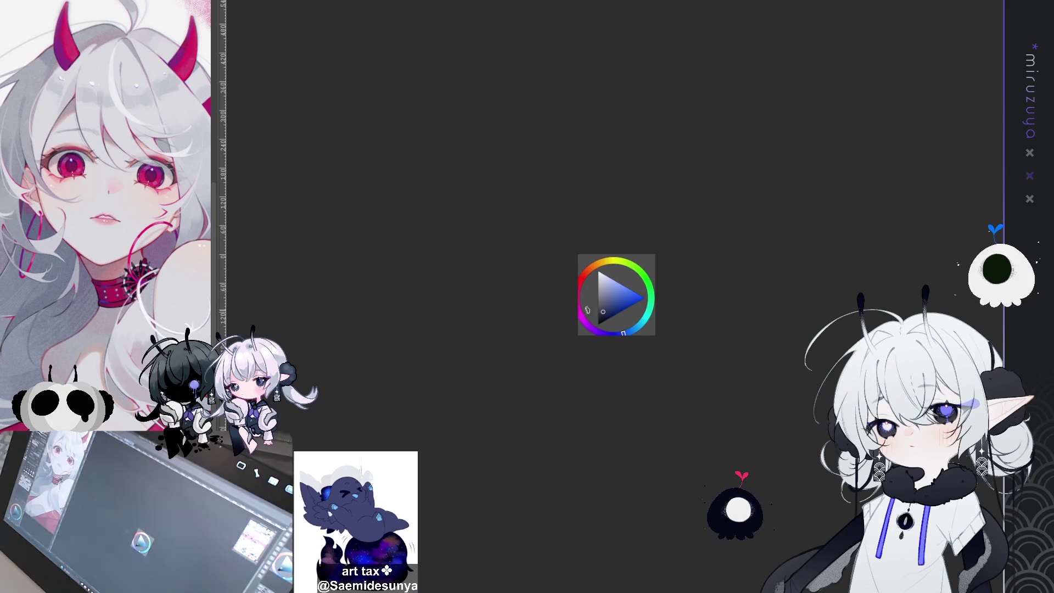
scroll(609, 305, "up", 10)
scroll(609, 308, "down", 5)
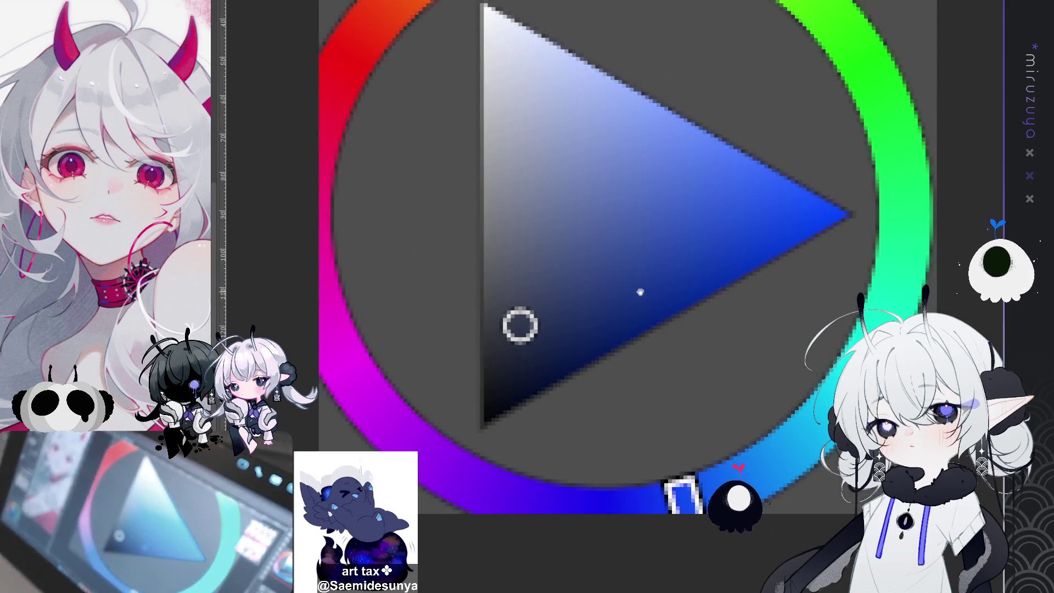
scroll(573, 357, "up", 2)
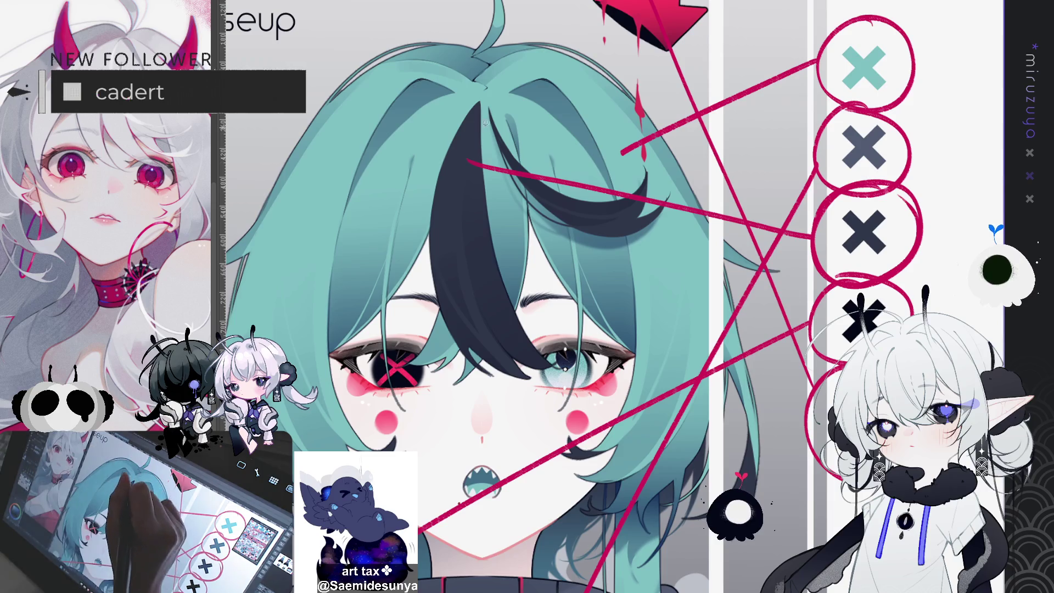
- Lasso the dark hair curl, darken it to near-black, deselect and zoom out
left_click_drag(486, 189, 515, 355)
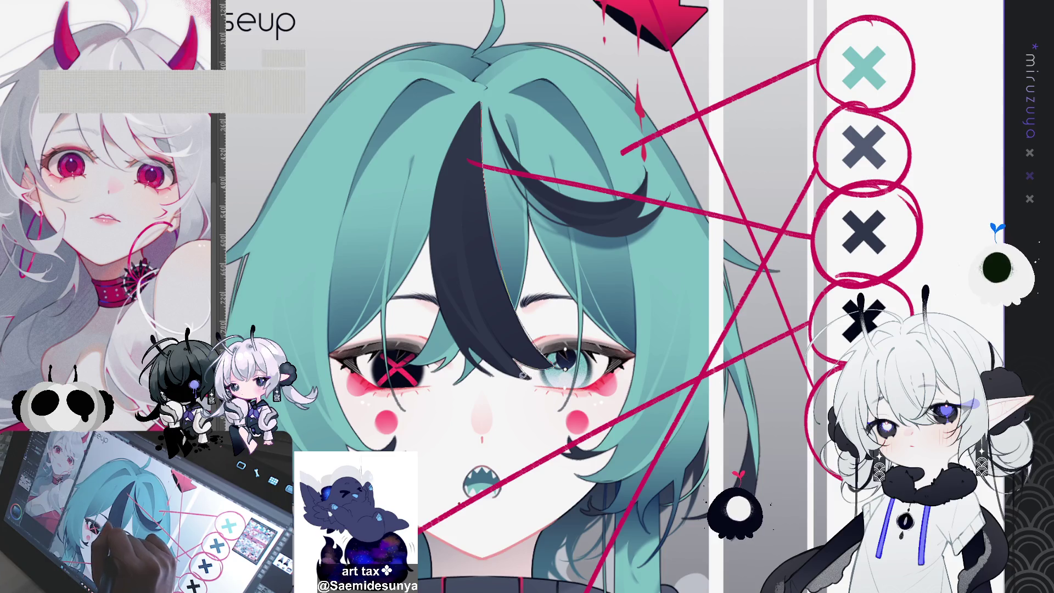
mouse_move(449, 320)
left_mouse_down()
mouse_move(433, 258)
mouse_move(443, 168)
mouse_move(508, 231)
mouse_move(549, 366)
left_mouse_up()
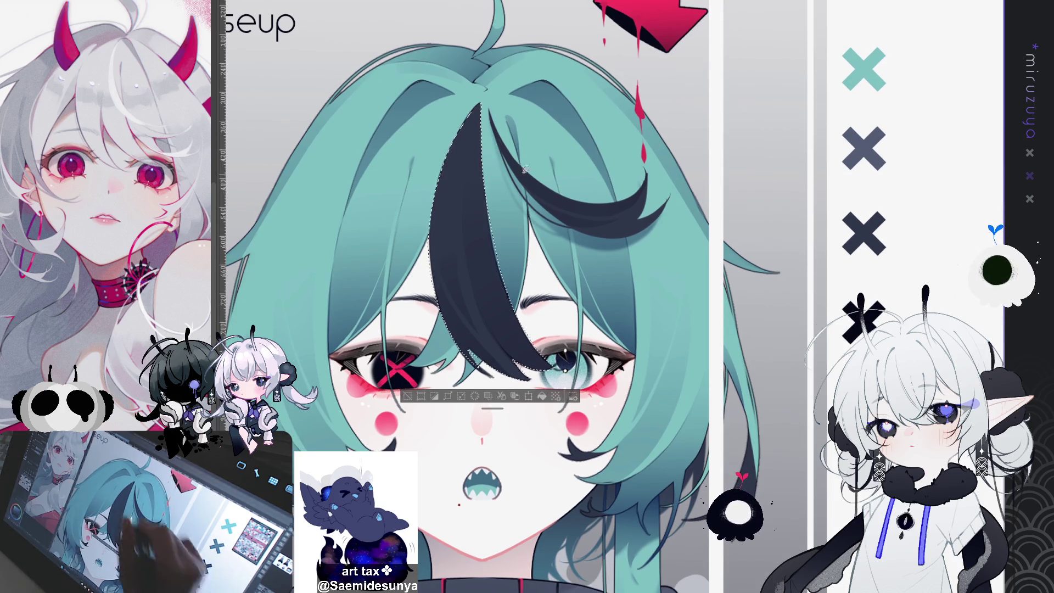
mouse_move(583, 230)
left_mouse_down()
mouse_move(614, 237)
mouse_move(666, 202)
mouse_move(651, 181)
mouse_move(570, 191)
left_mouse_up()
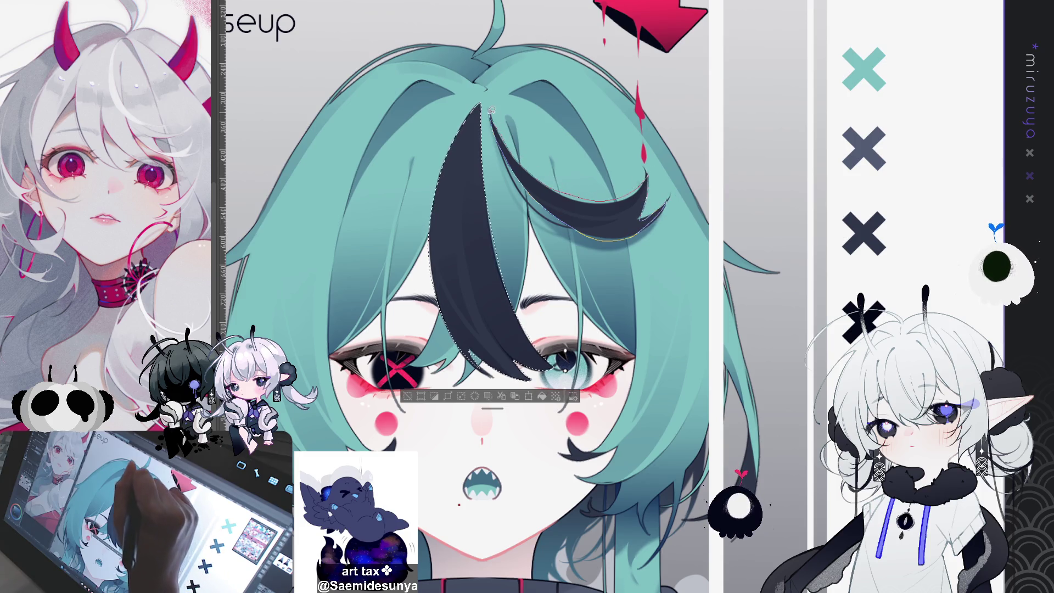
left_click_drag(491, 110, 481, 105)
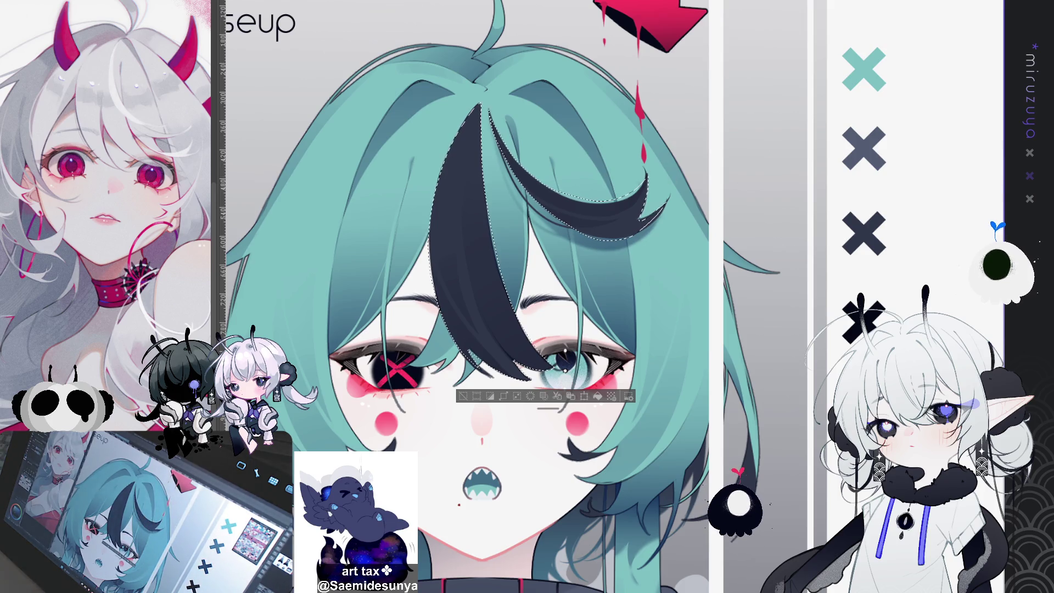
key("ctrl+d")
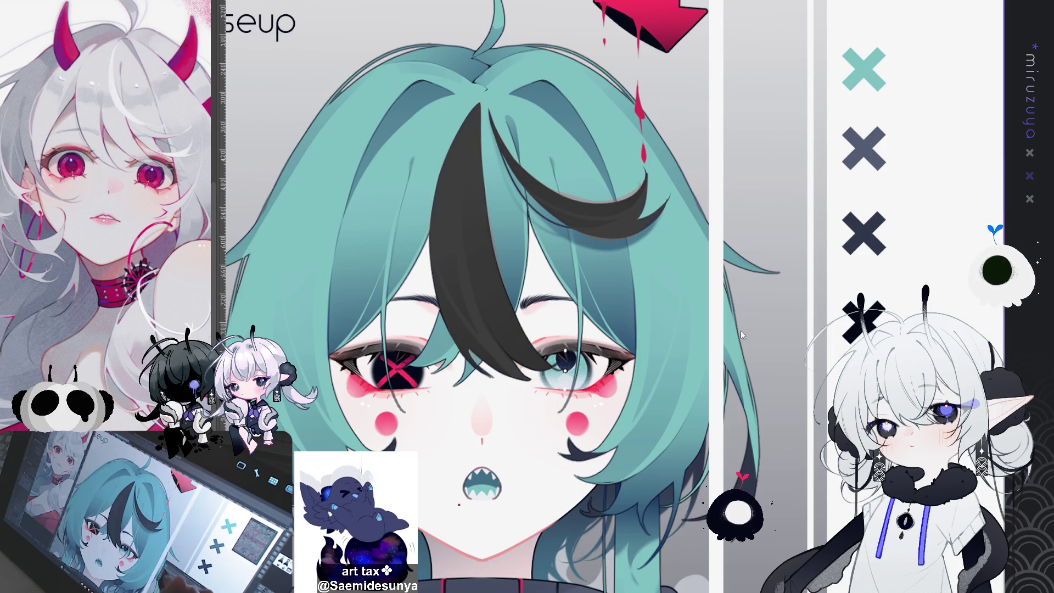
key("ctrl+minus")
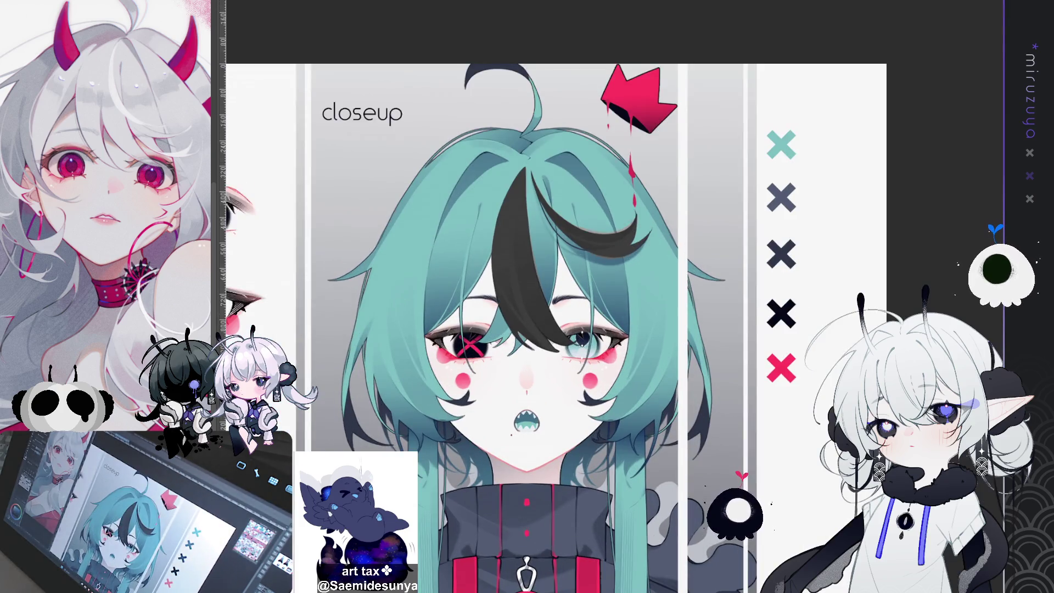
left_click_drag(560, 314, 575, 291)
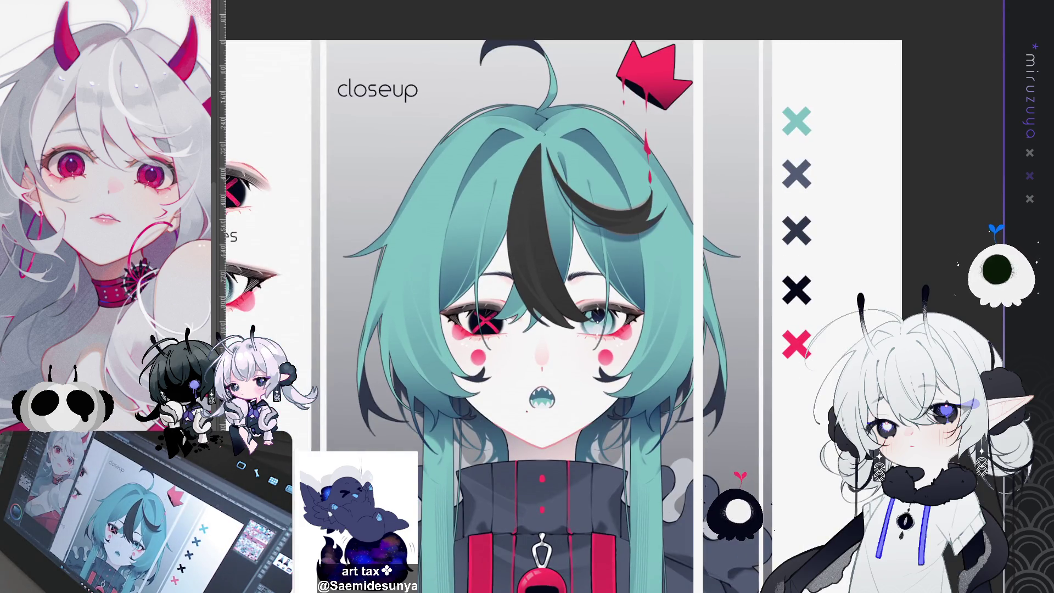